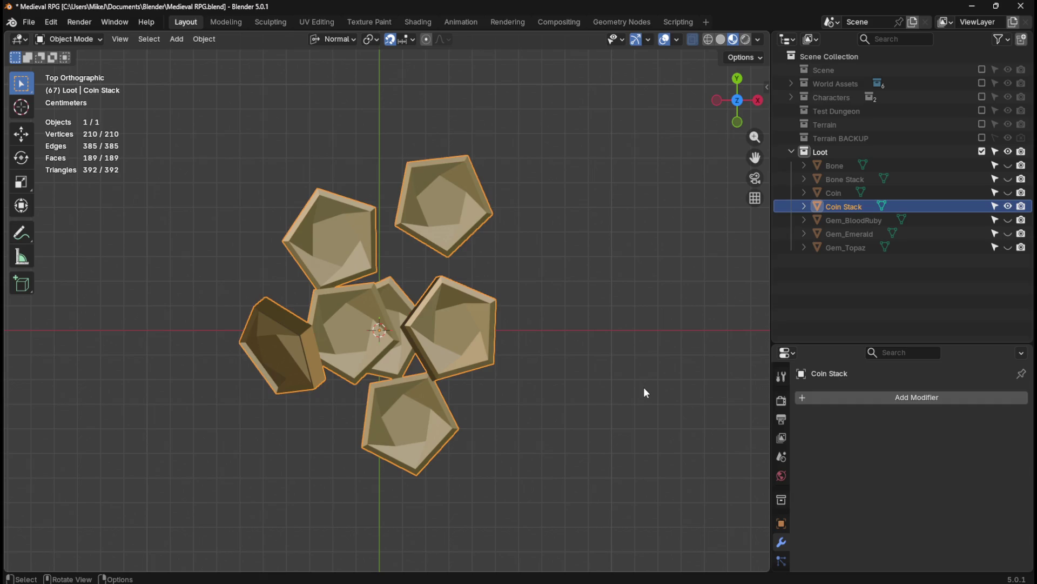
- Hide Coin Stack in the Outliner, then unhide and select Bone Stack
left_click(1008, 207)
left_click(1007, 179)
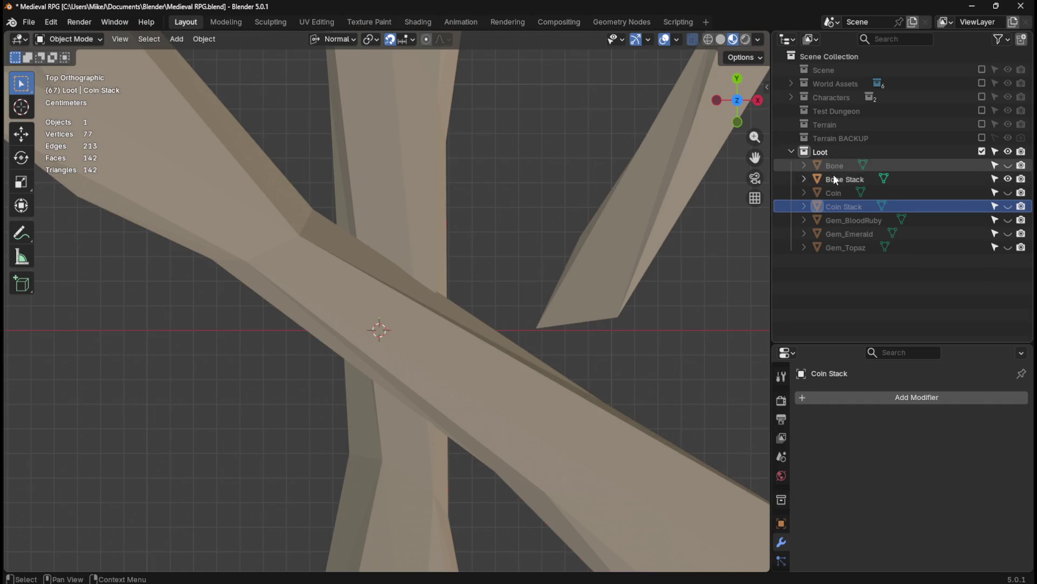
left_click(835, 179)
scroll(514, 286, "down", 6)
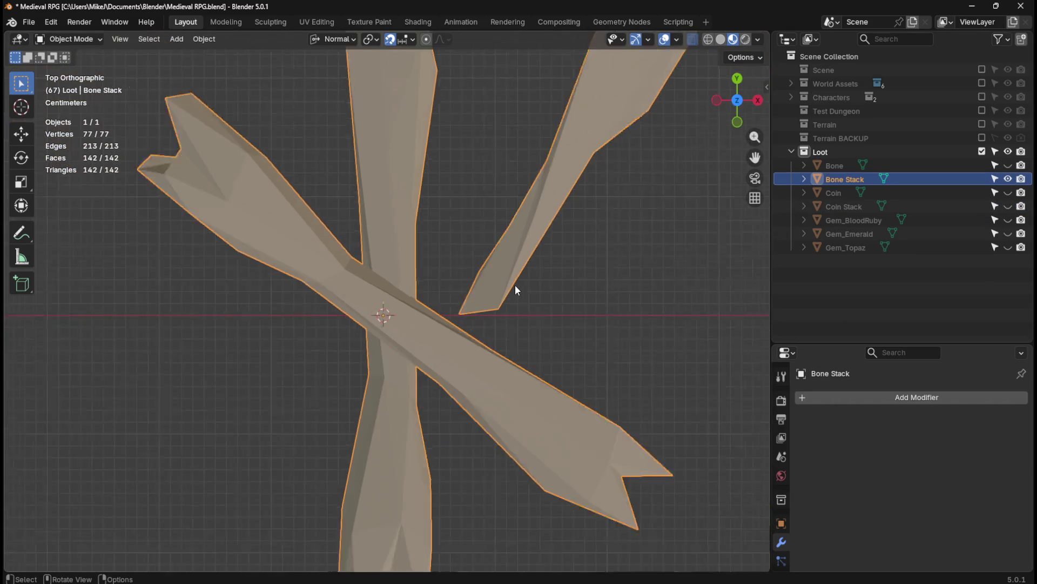
- Temporarily show the Sword character beside Bone Stack to compare scale, then hide it again
left_click(789, 98)
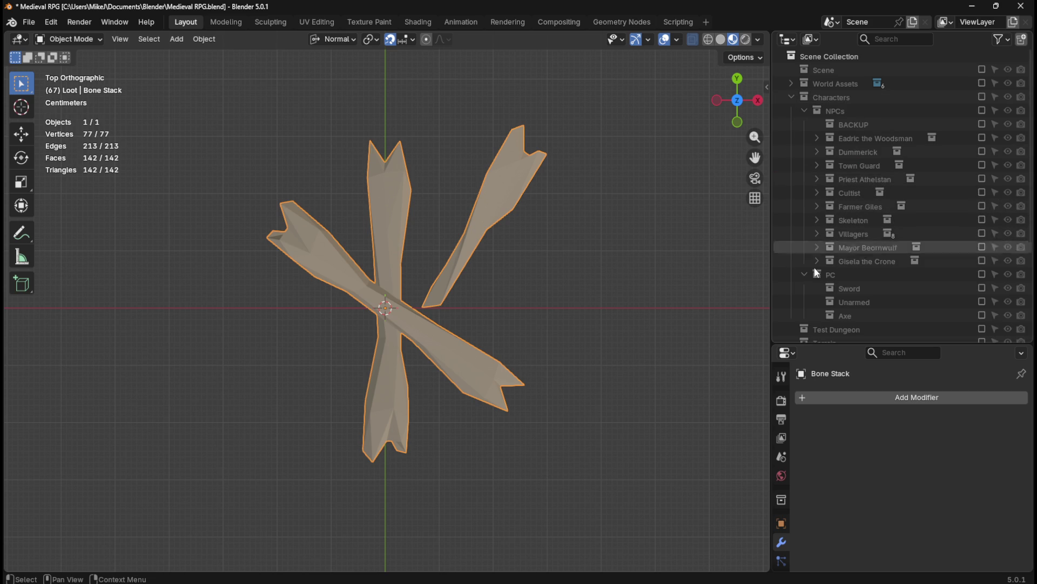
left_click(982, 287)
mouse_move(690, 299)
left_mouse_down()
mouse_move(523, 371)
mouse_move(536, 304)
left_mouse_up()
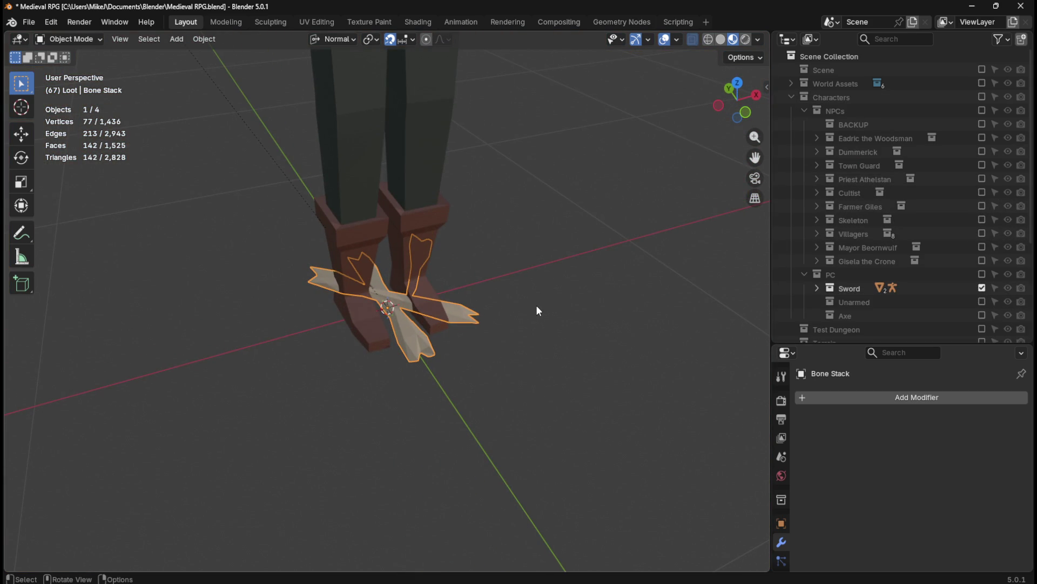
key("KP_7")
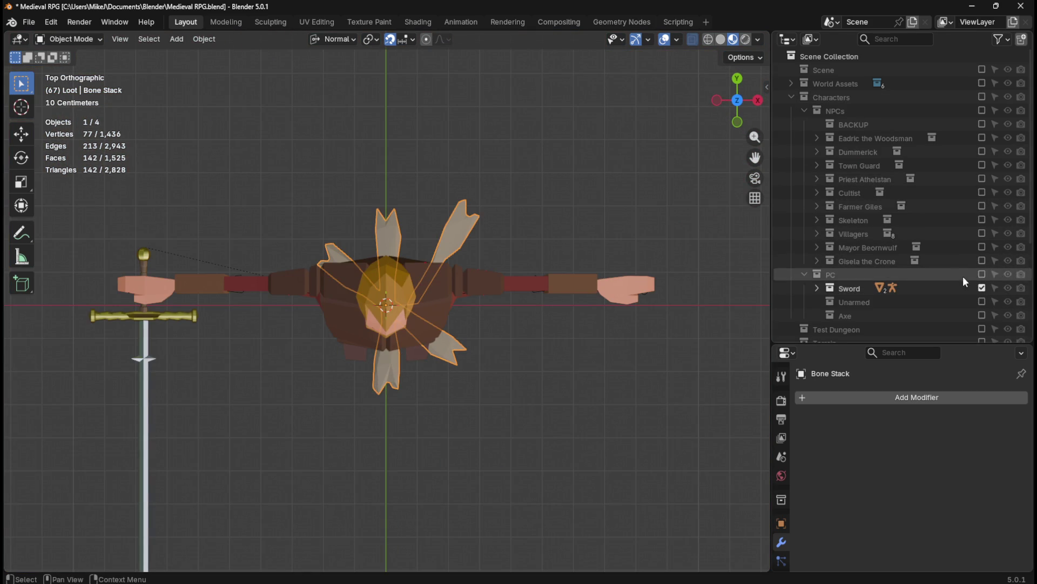
left_click(982, 287)
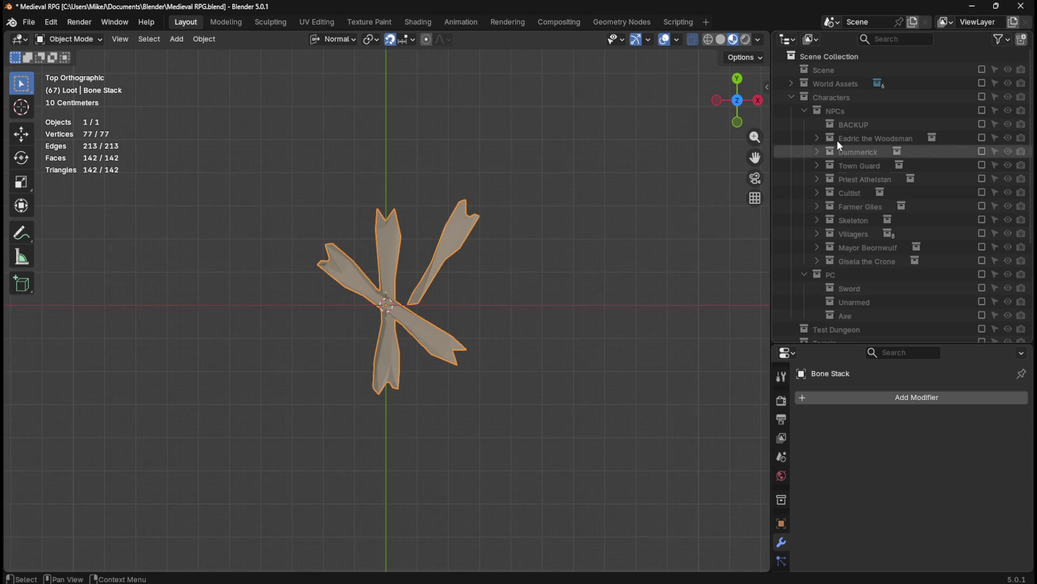
left_click(792, 97)
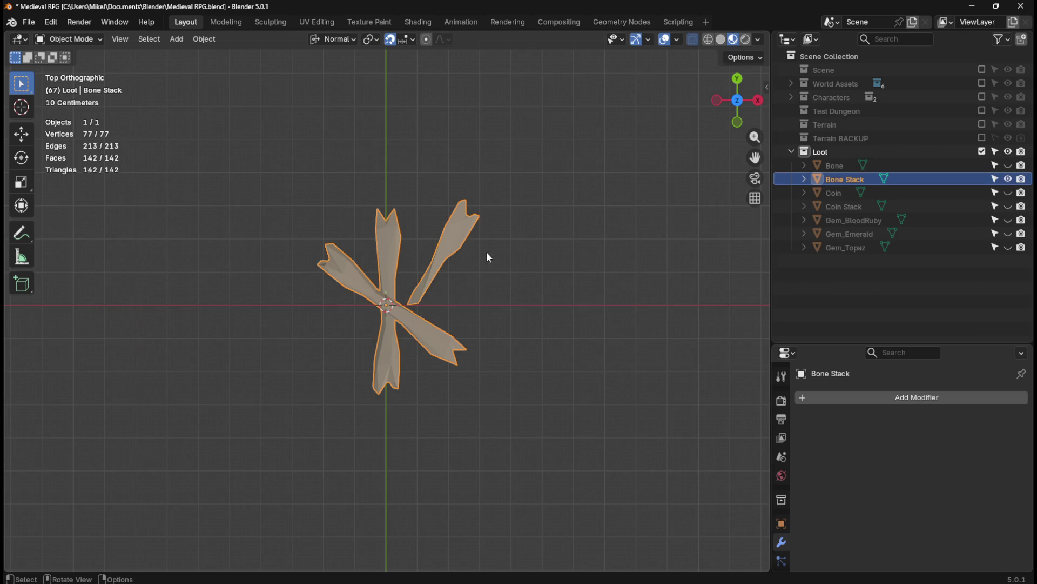
- Export the Bone Stack model as an FBX file named 'Bone Stack' into Medieval RPG
left_click(29, 21)
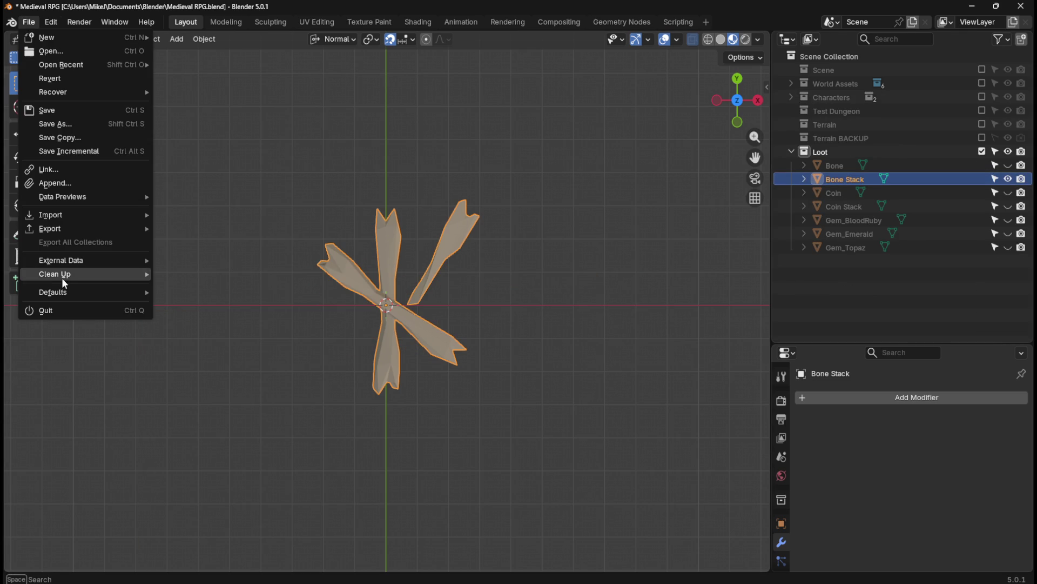
mouse_move(96, 228)
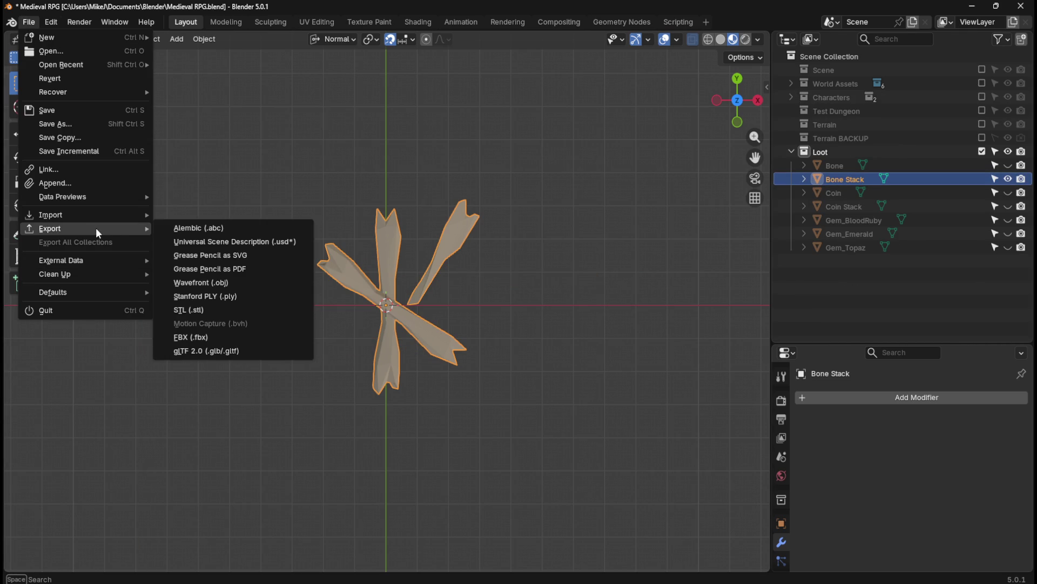
left_click(190, 332)
left_click(351, 498)
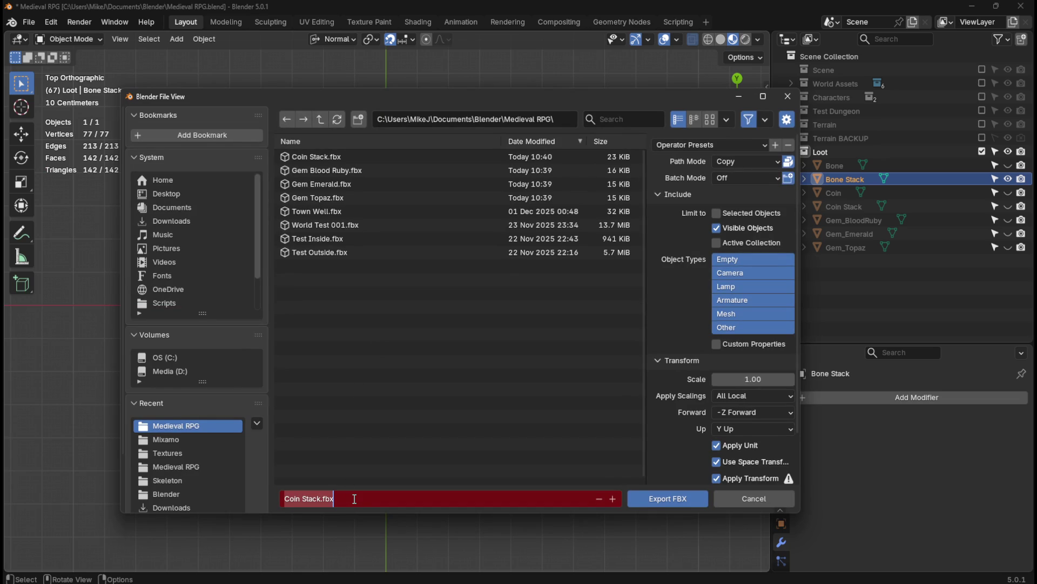
type("Bone Stack")
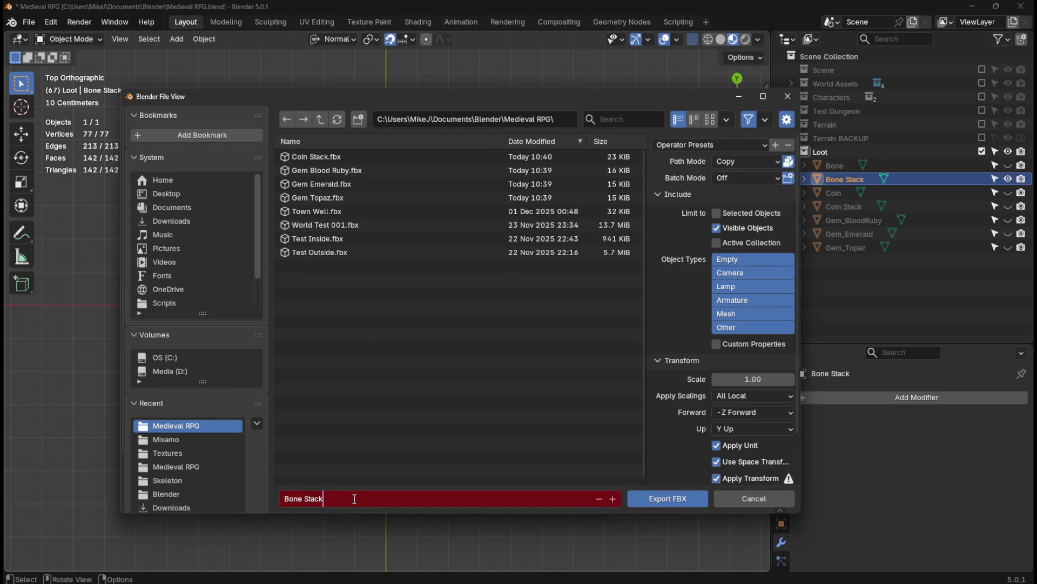
key("Return")
left_click(661, 498)
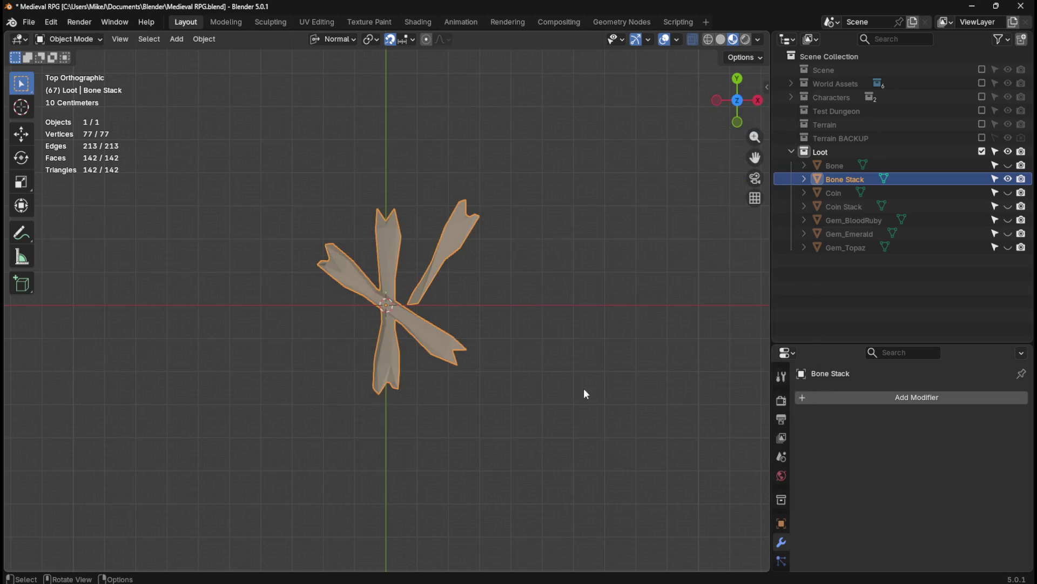
- Hide Bone Stack, save the file, and make all the loot models visible again
left_click(1008, 180)
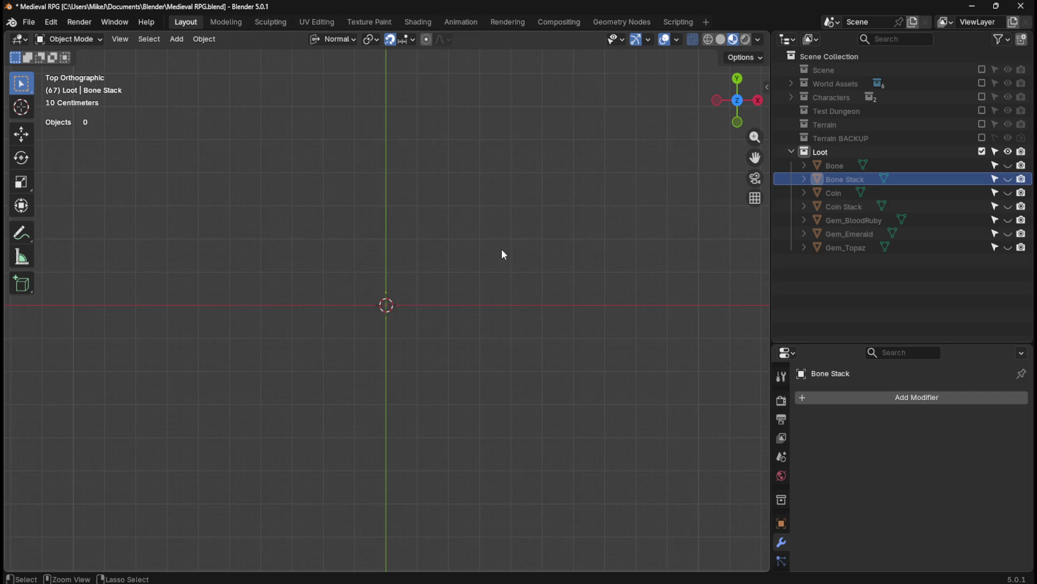
key("ctrl+s")
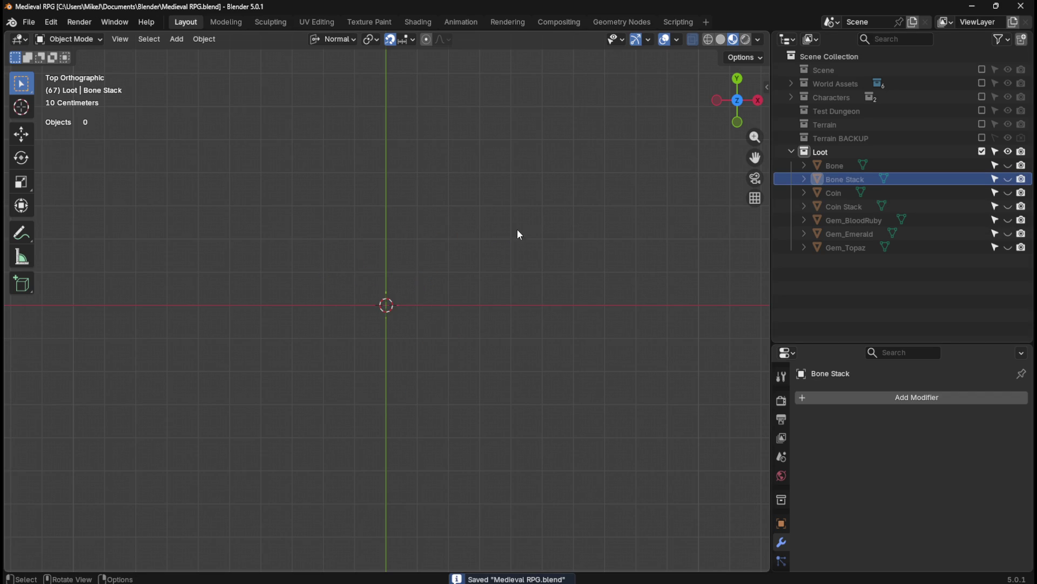
left_click_drag(1009, 165, 1009, 248)
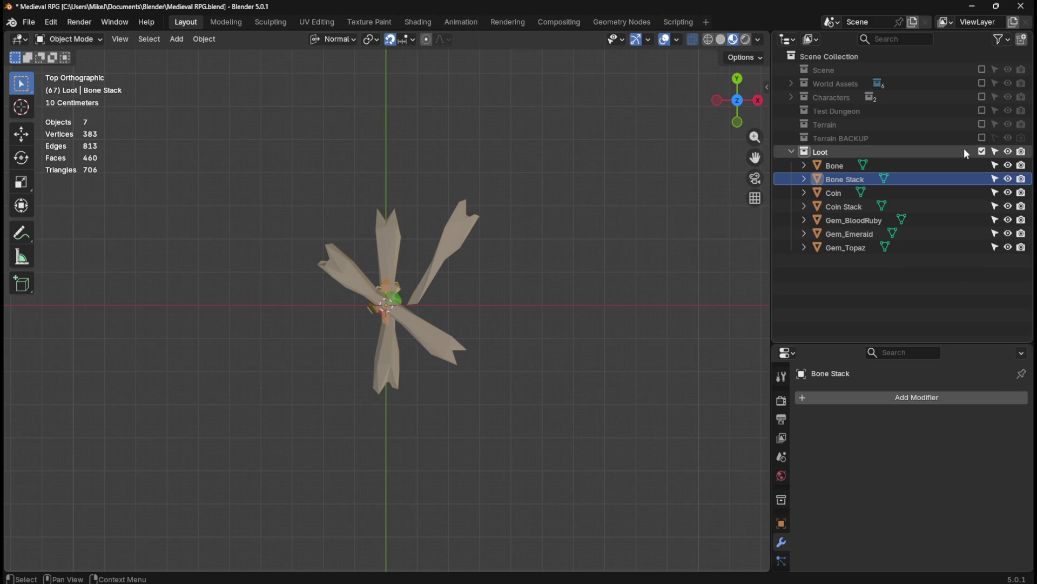
- Exclude the Loot collection from the scene, save the Blender file, and switch to Unity
left_click(981, 152)
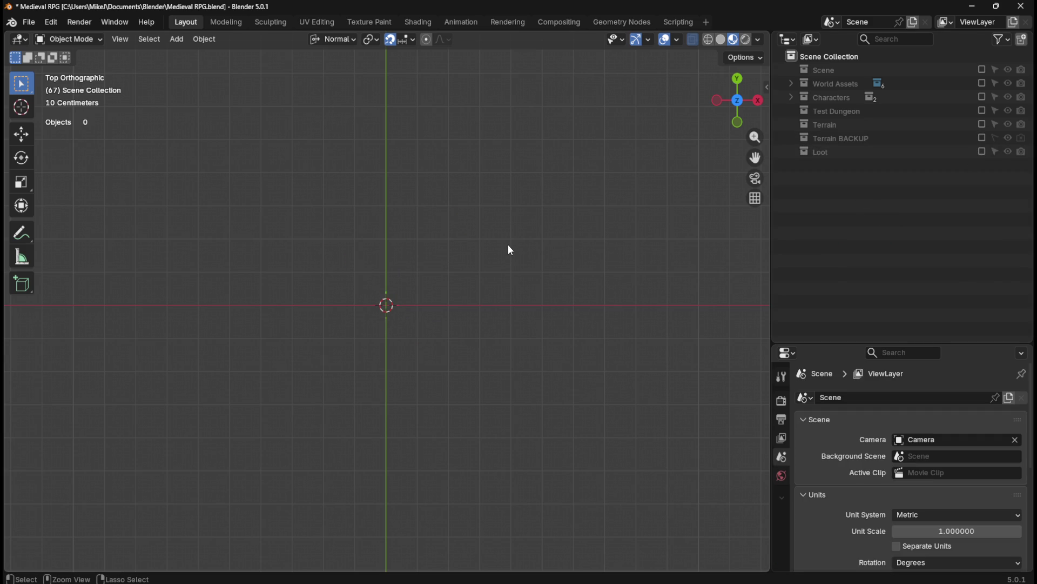
key("ctrl+s")
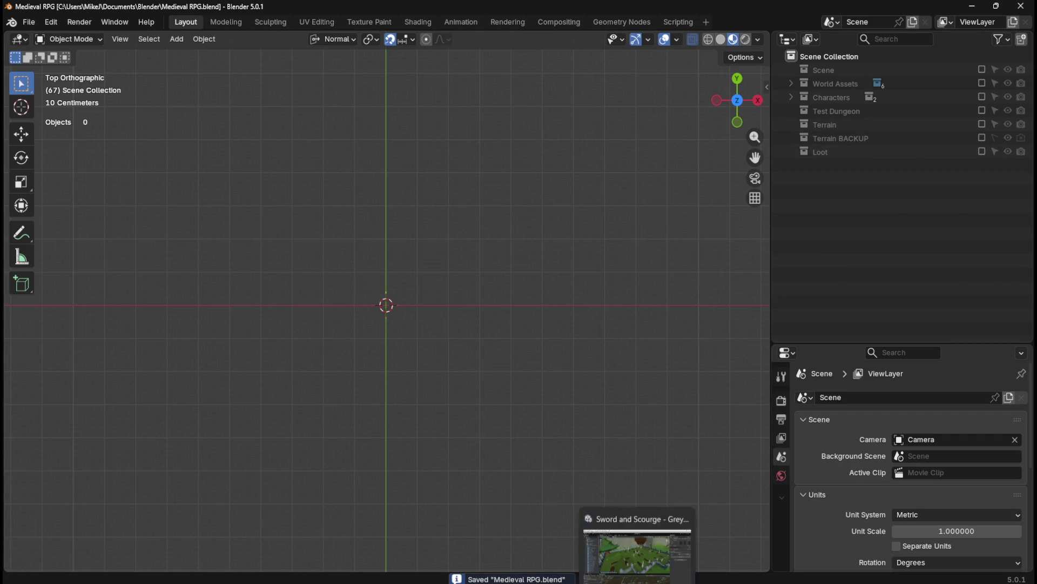
left_click(638, 546)
- In the Project window, browse the World, Characters and Characters/NPCs asset folders
left_click(23, 424)
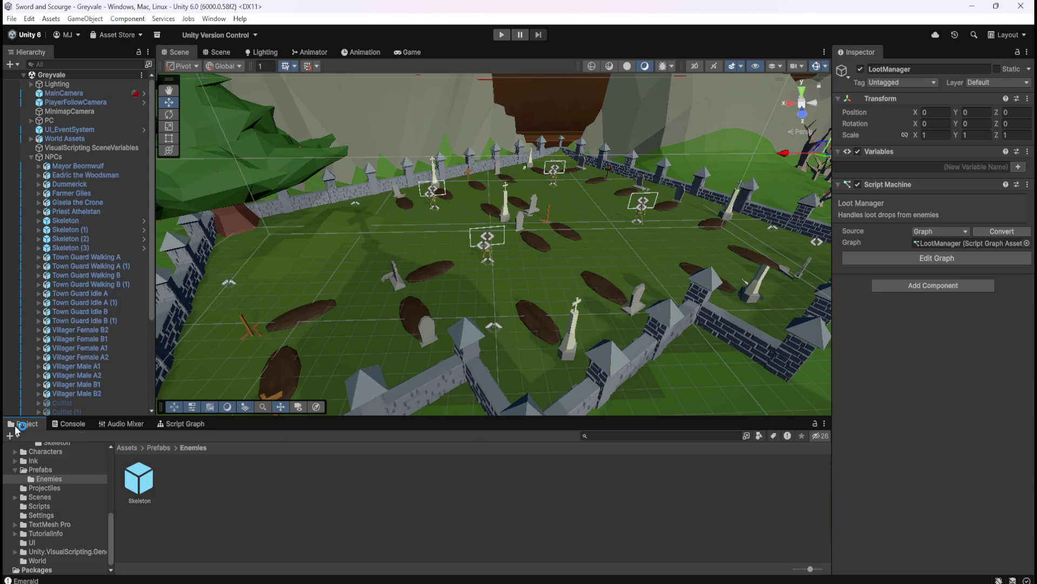
left_click(135, 447)
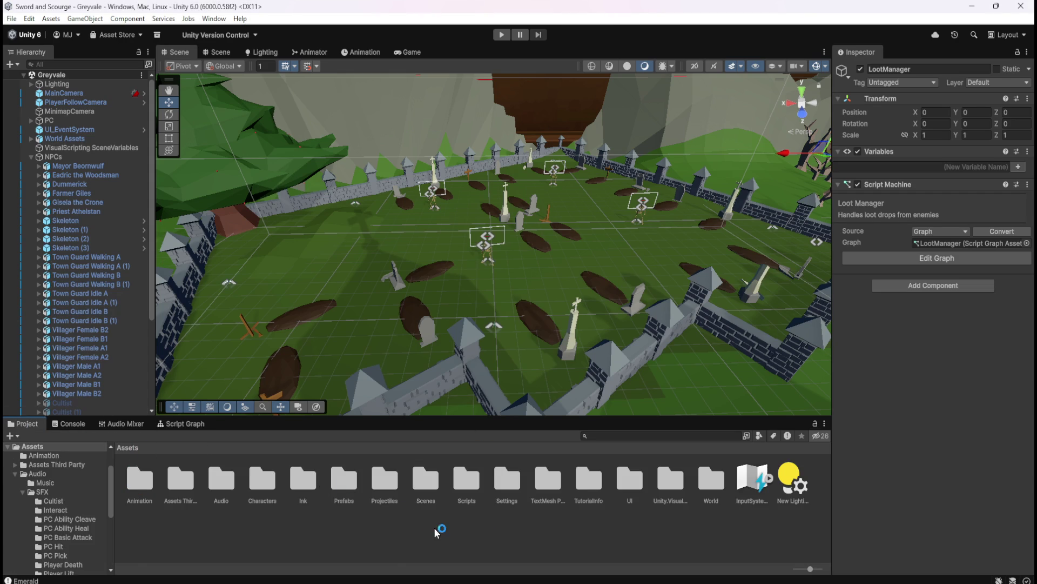
double_click(703, 484)
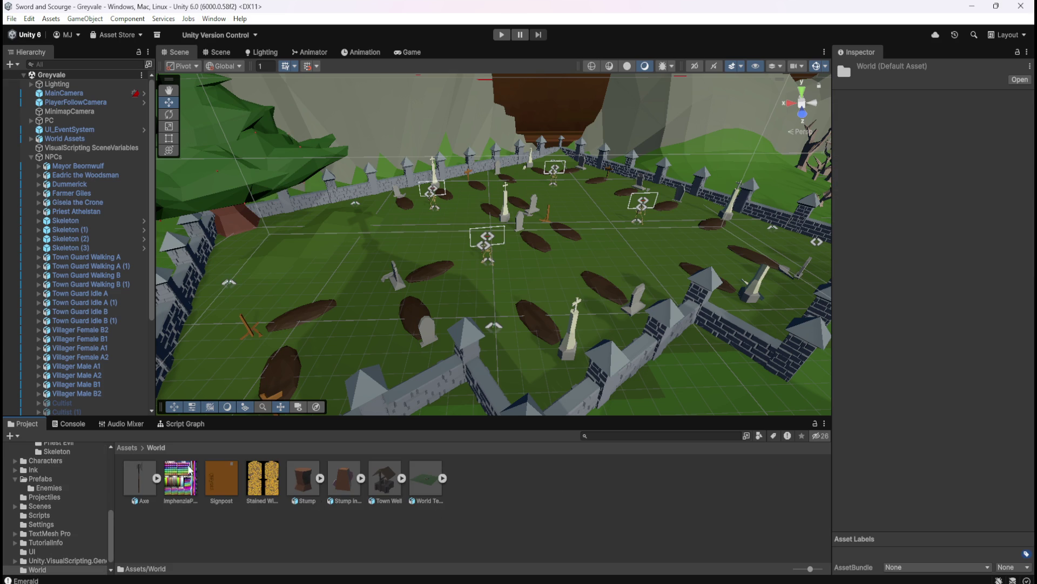
left_click(128, 448)
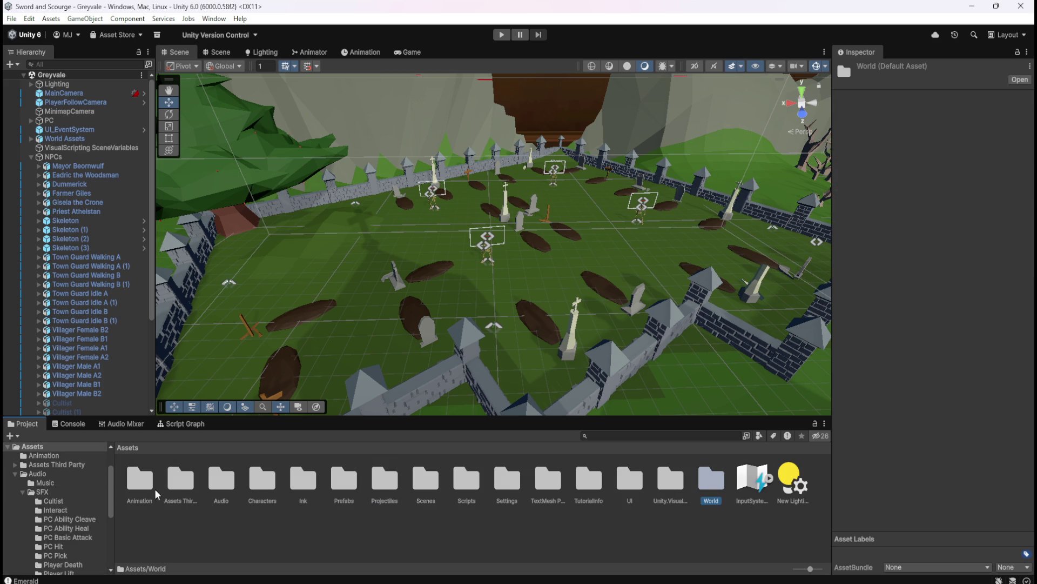
double_click(268, 490)
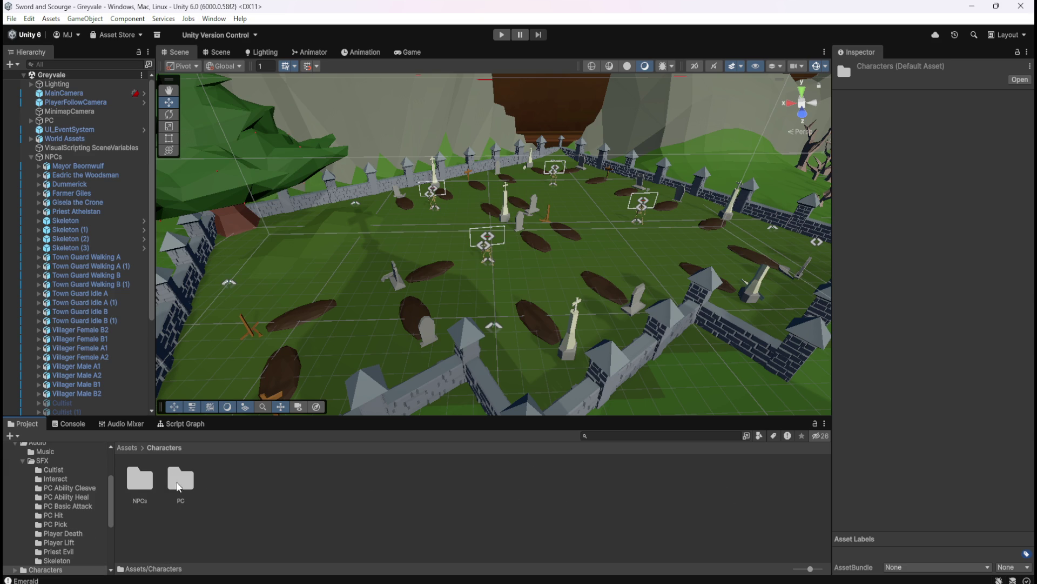
left_click(126, 448)
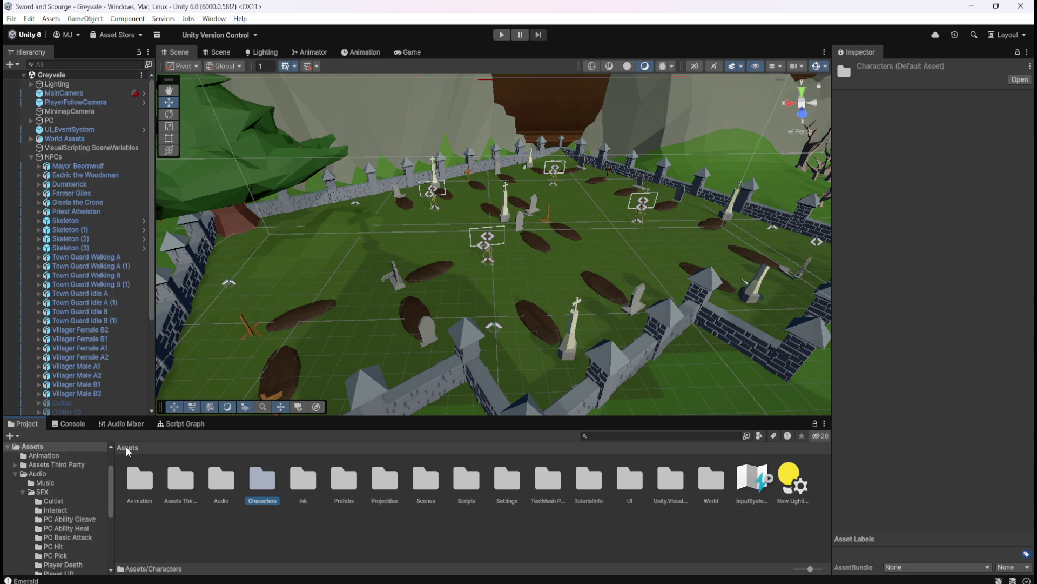
double_click(267, 490)
double_click(141, 476)
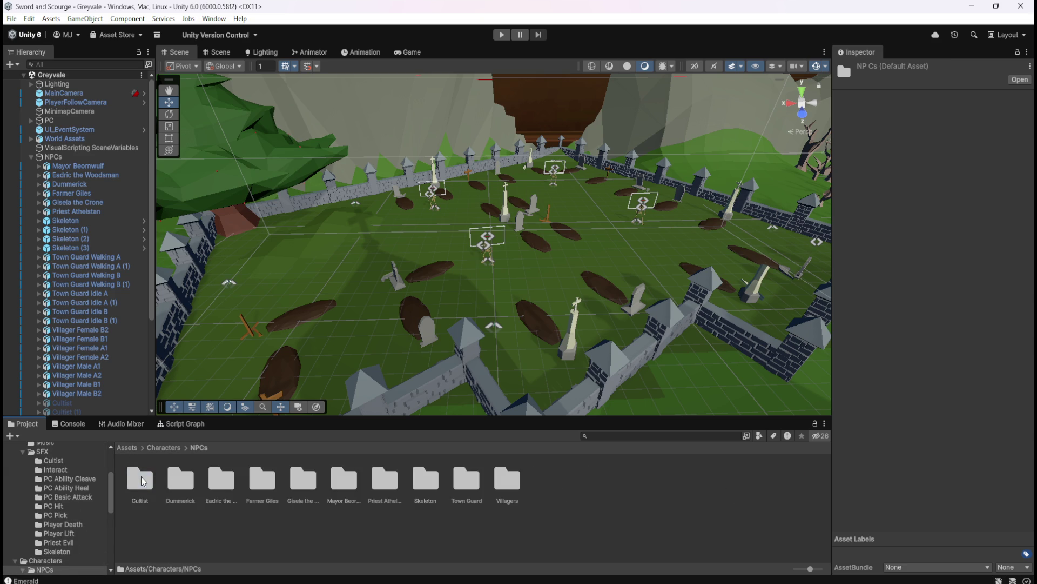
left_click(128, 447)
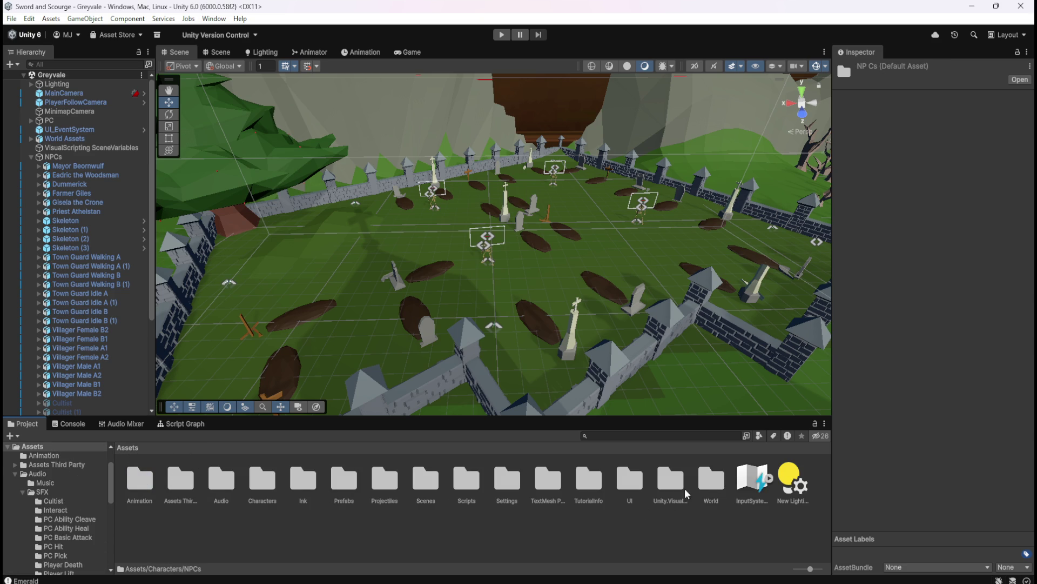
double_click(703, 477)
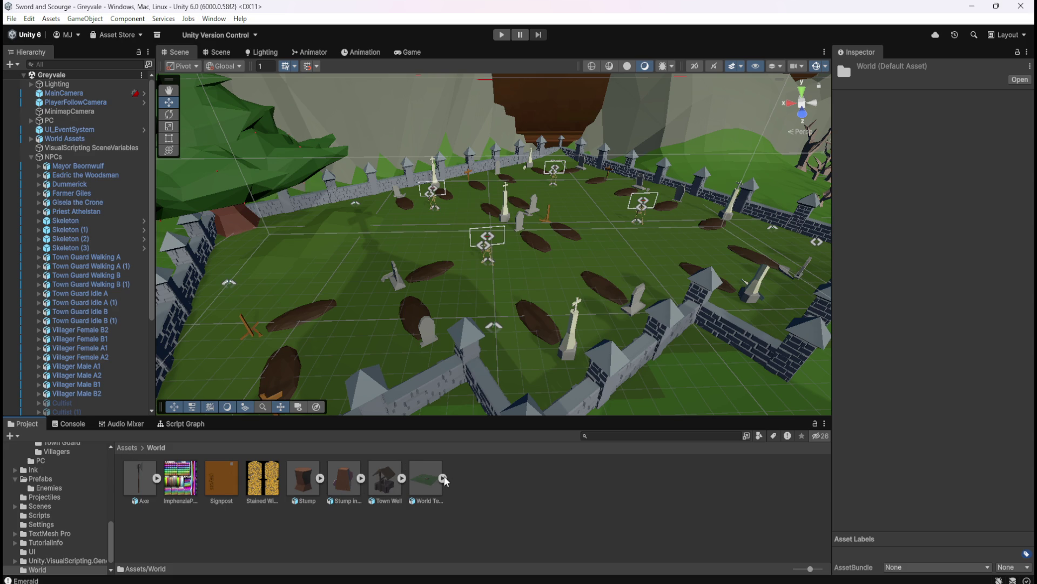
- Browse the UI folder and TutorialInfo's Scripts, Editor and Icons subfolders
left_click(128, 448)
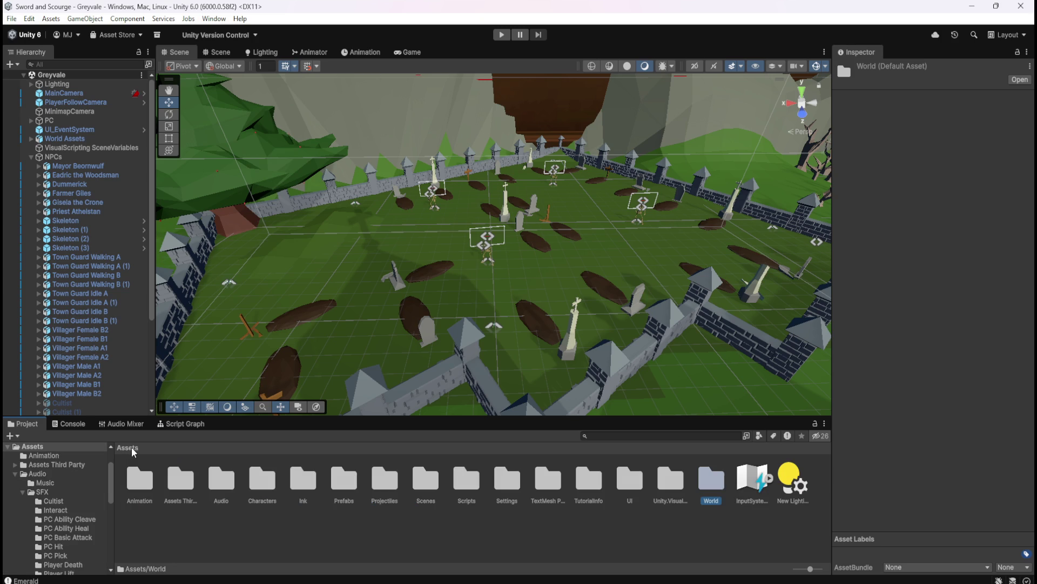
double_click(627, 486)
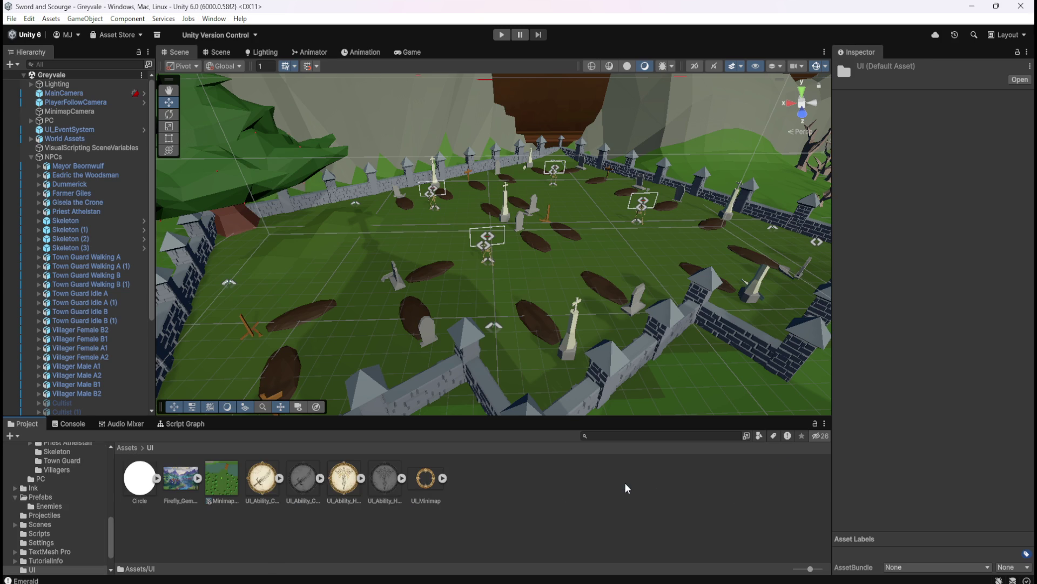
left_click(125, 447)
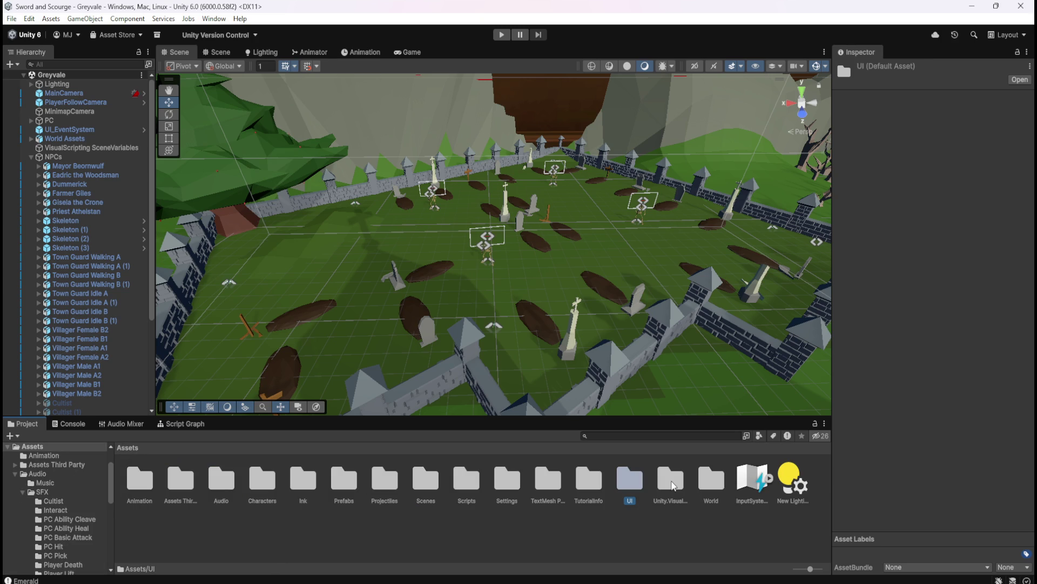
left_click(580, 481)
double_click(588, 482)
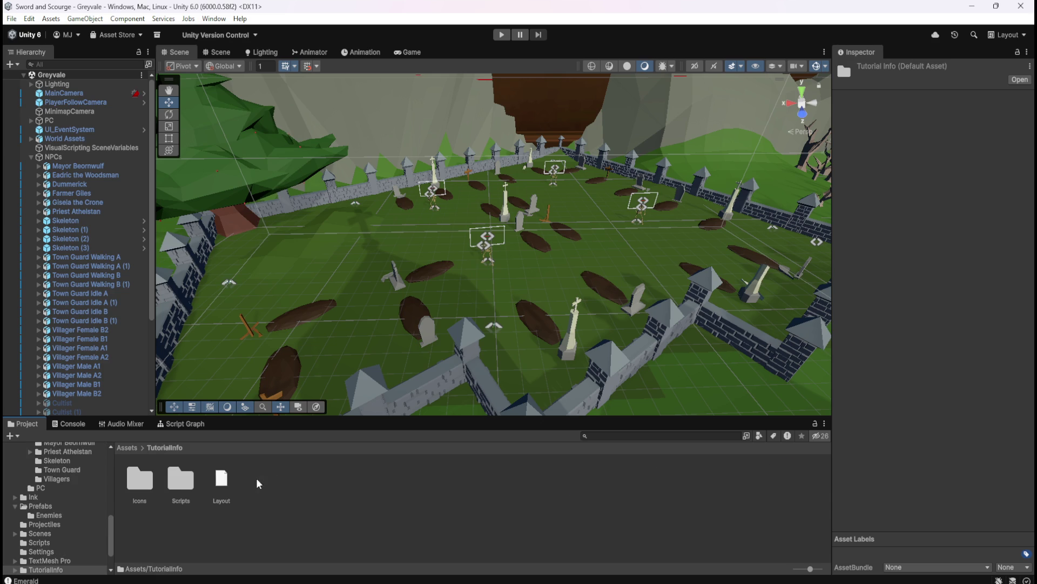
double_click(180, 479)
double_click(140, 479)
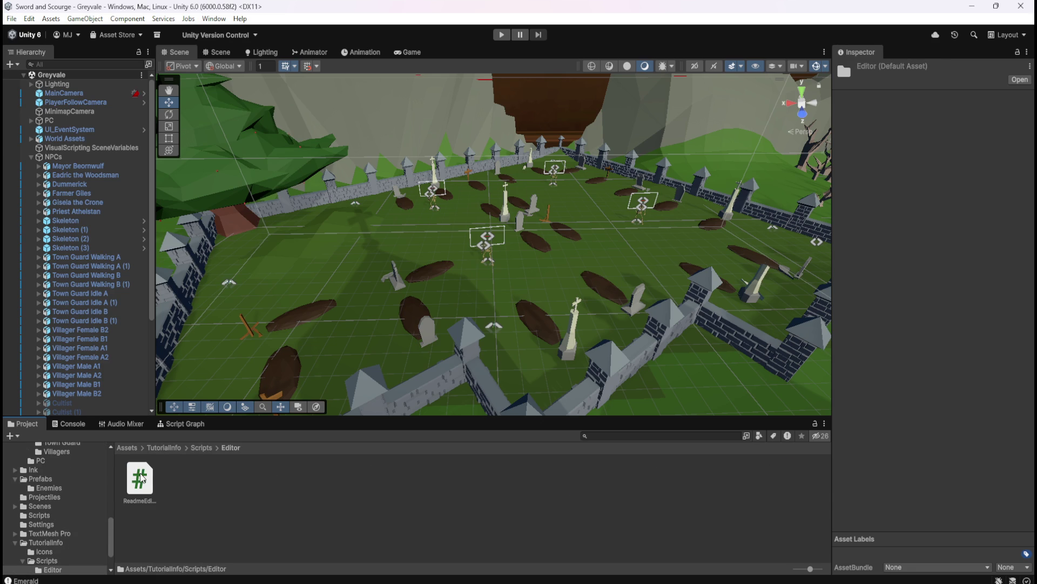
left_click(172, 447)
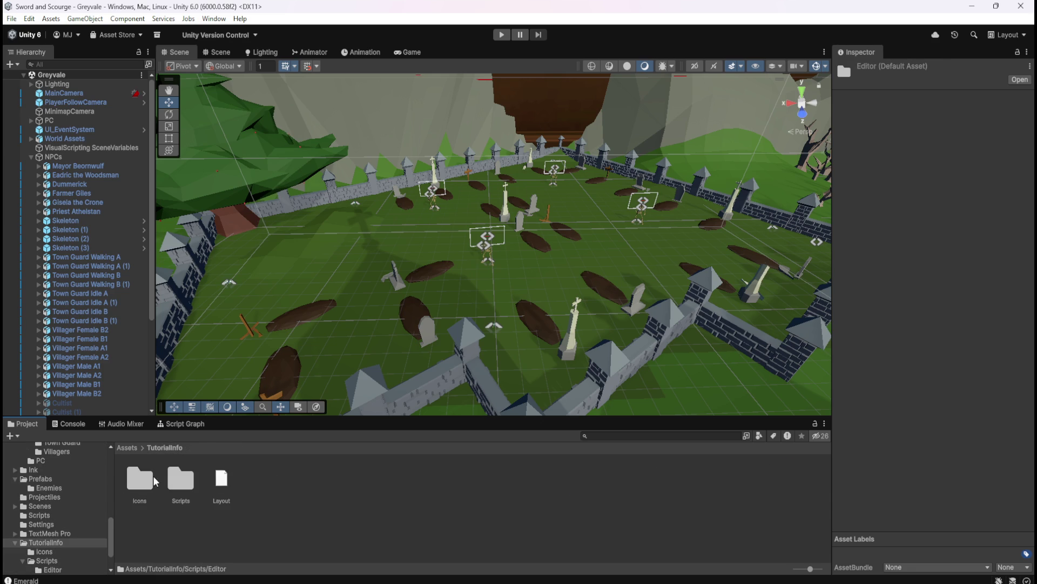
double_click(140, 479)
left_click(167, 446)
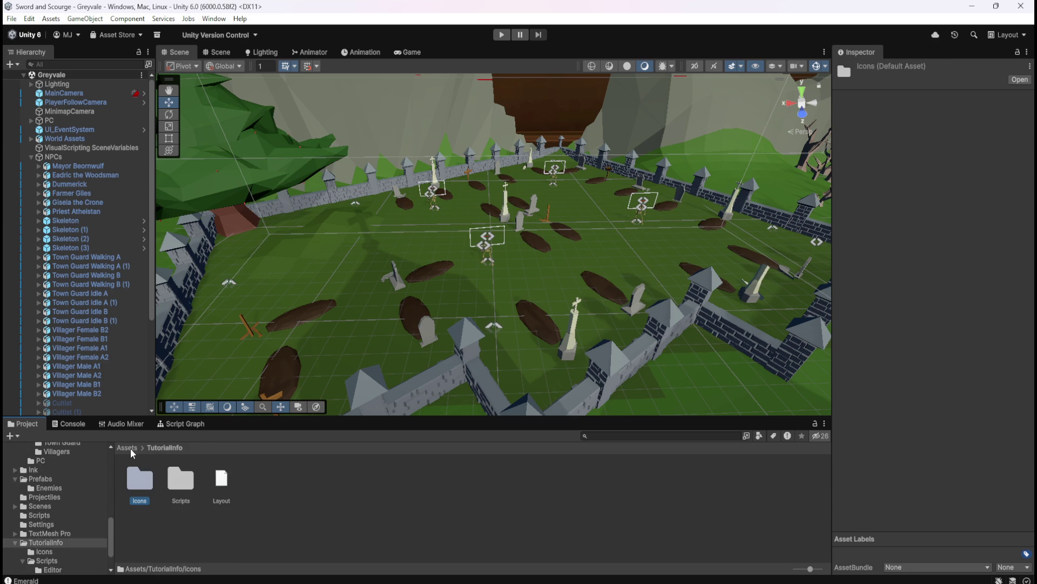
left_click(135, 448)
- Look through the Settings and Characters folders, ending back at the Assets root
double_click(506, 486)
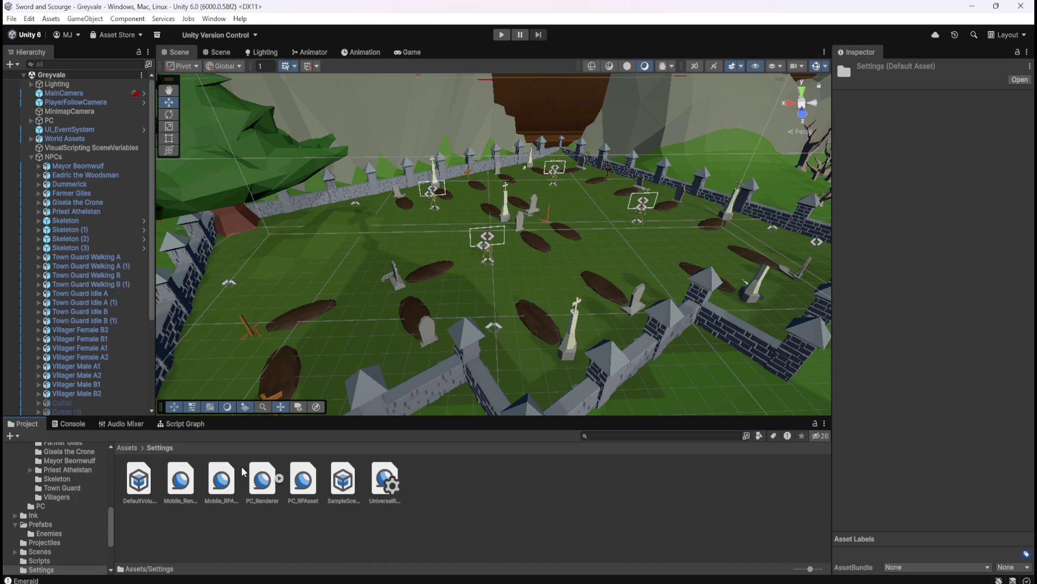
left_click(138, 448)
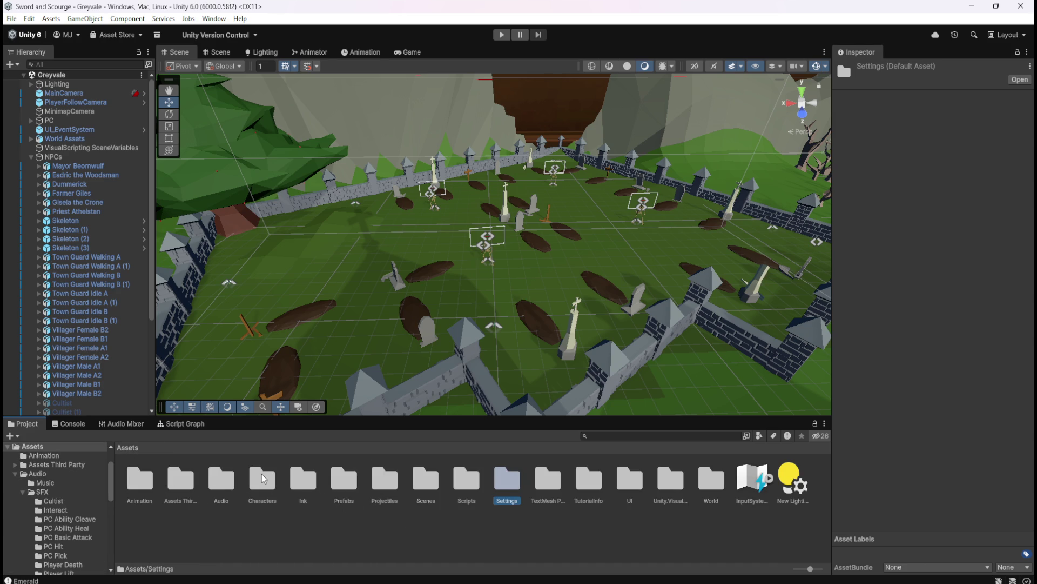
left_click(677, 529)
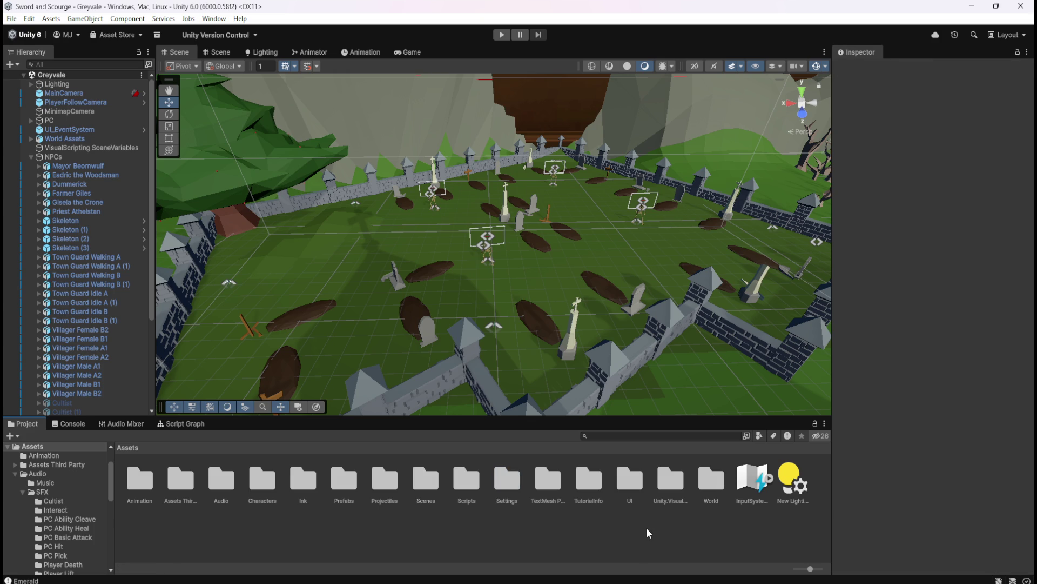
double_click(266, 480)
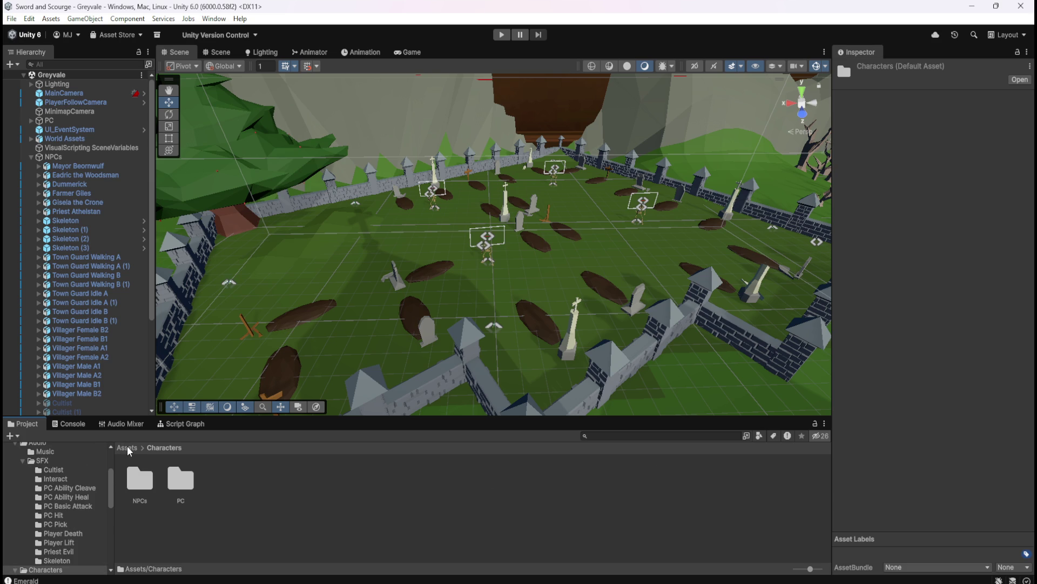
left_click(128, 448)
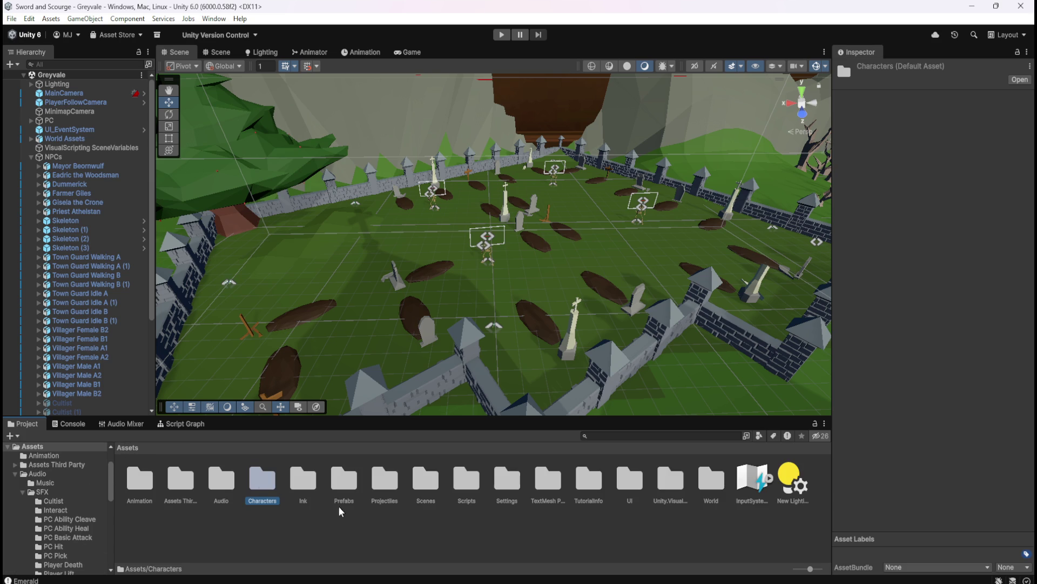
- Add a new folder named Loot to the top-level Assets folder
left_click(557, 529)
right_click(558, 529)
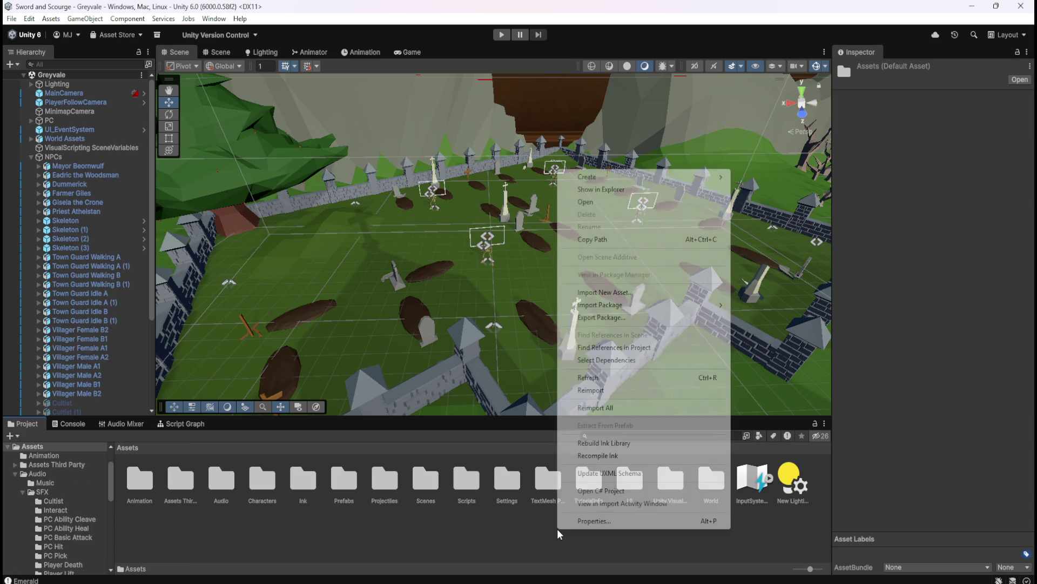
mouse_move(658, 177)
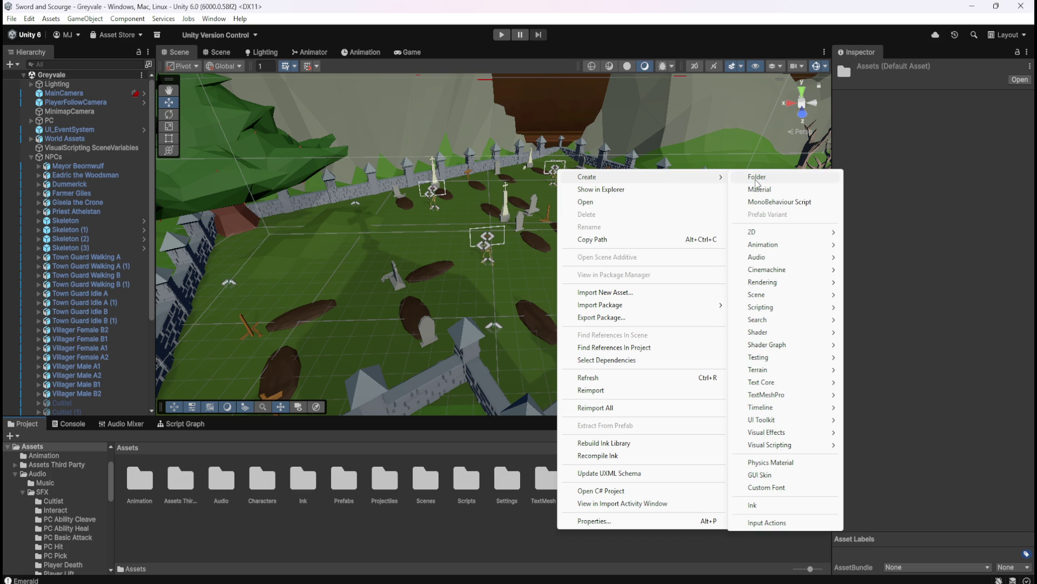
left_click(748, 176)
type("Loot")
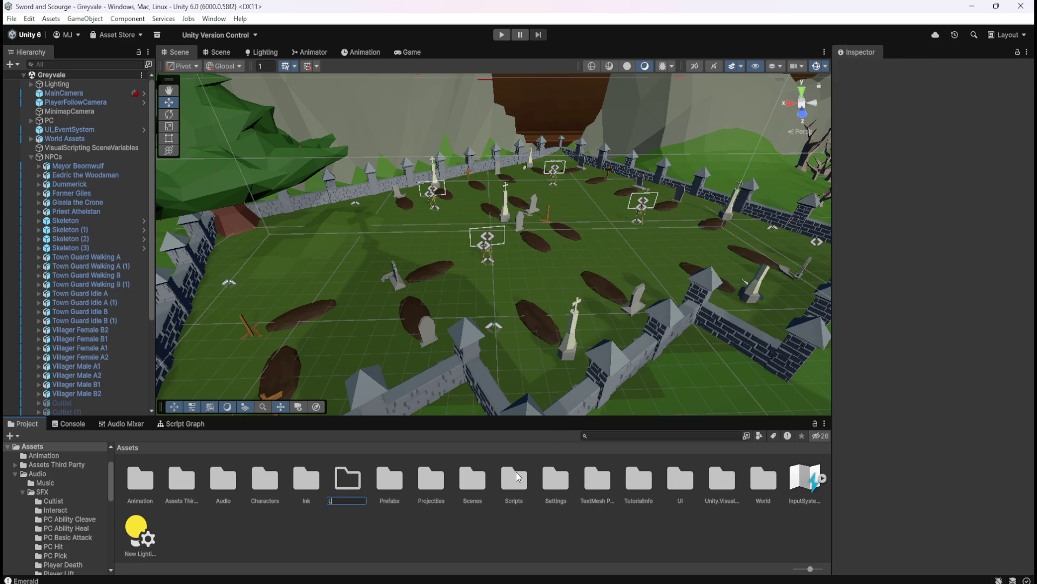
key("Return")
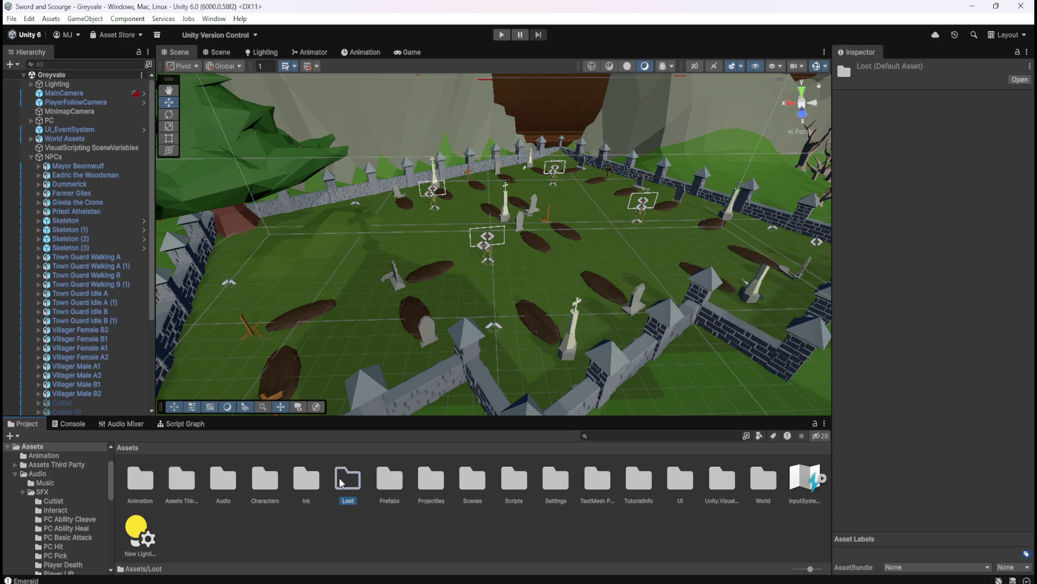
- Open Loot and review import settings for Gem Topaz, Gem Emerald, Gem Blood Ruby, Coin Stack, Bone Stack
double_click(342, 482)
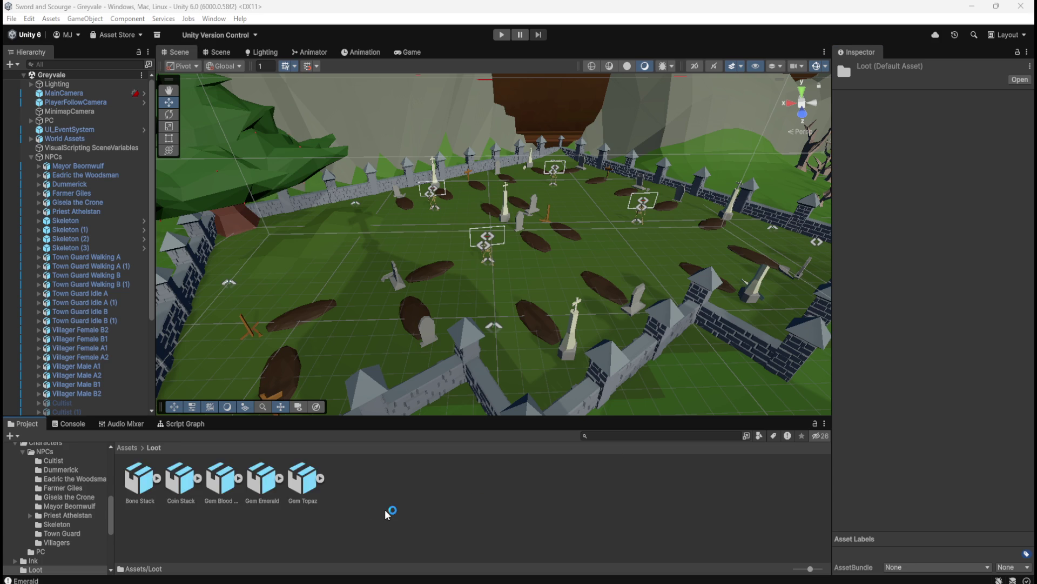
left_click(305, 487)
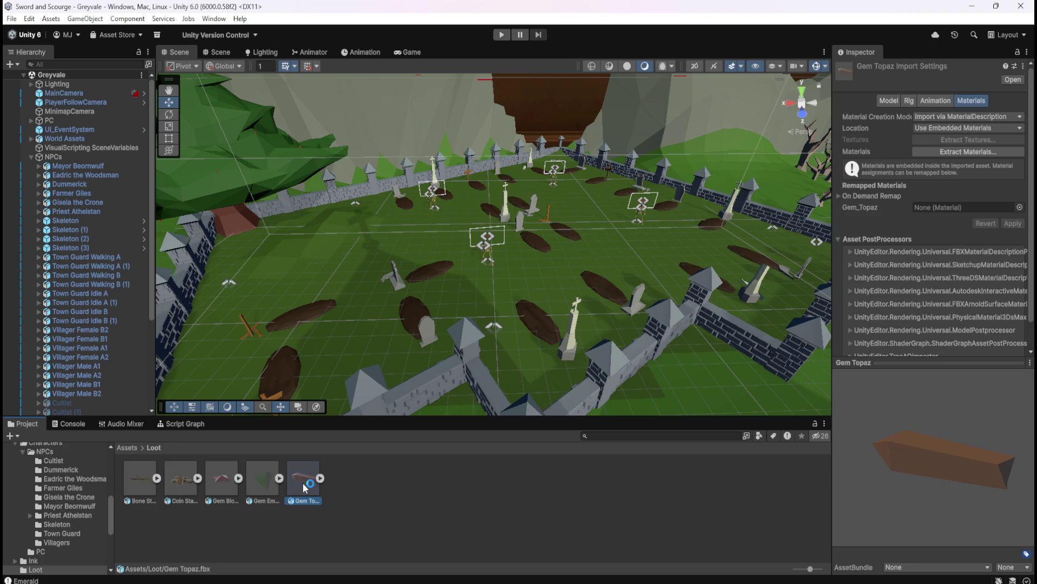
left_click(263, 489)
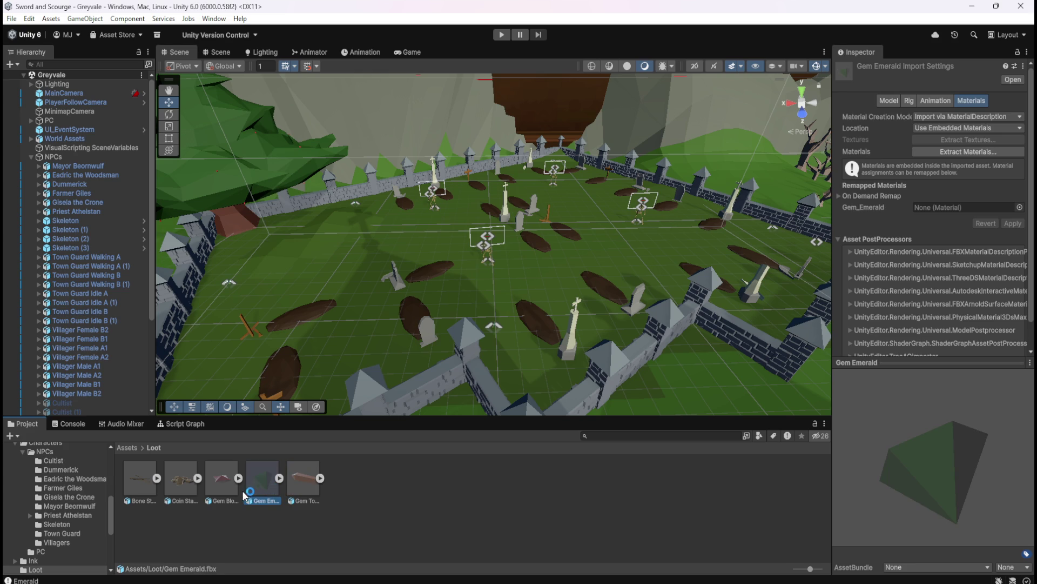
left_click(216, 489)
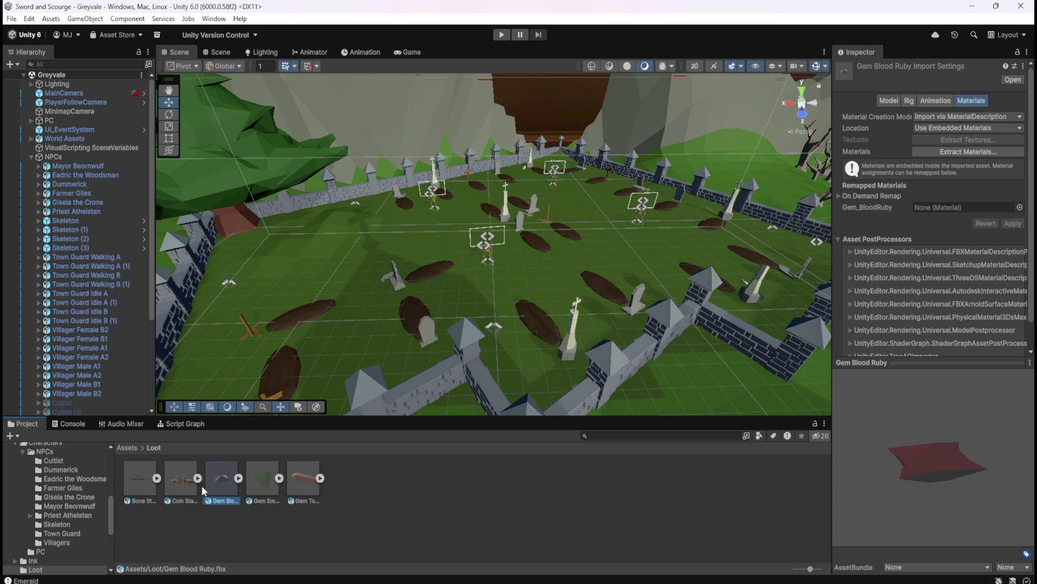
left_click(172, 490)
left_click(138, 485)
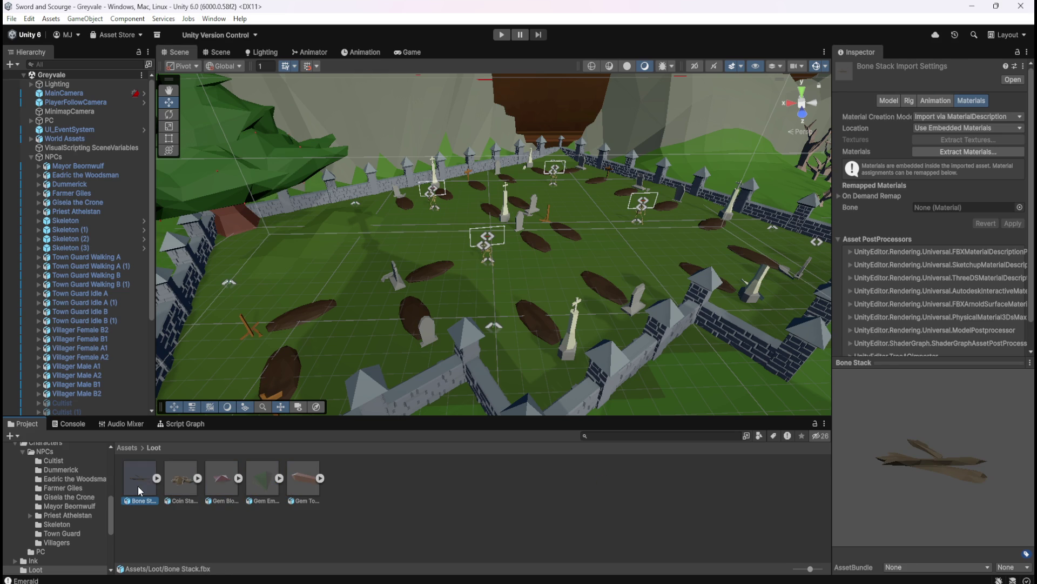
left_click(236, 483)
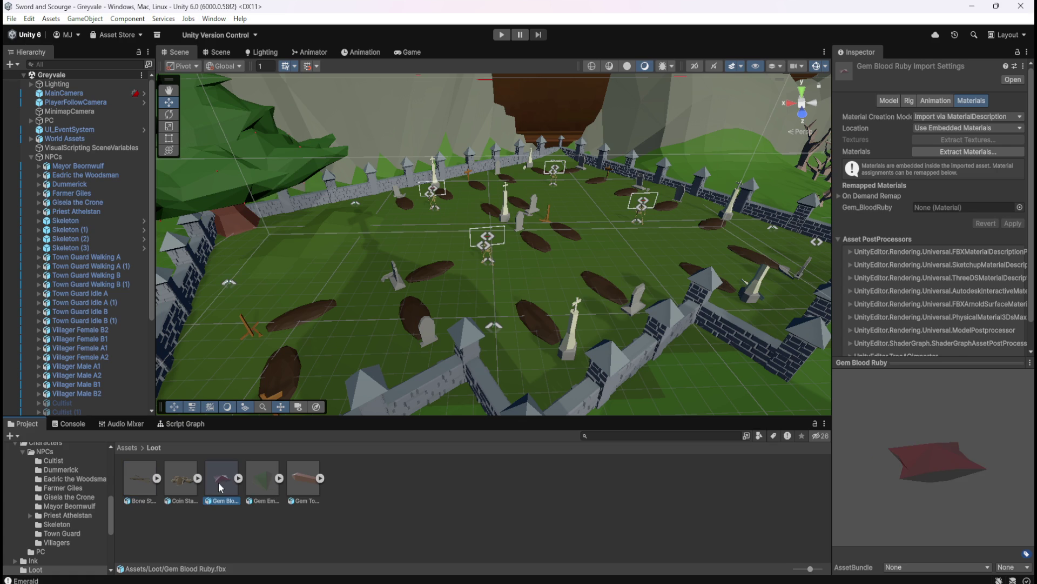
- Place the Gem Blood Ruby on the graveyard ground and frame it in the Scene view
left_click_drag(523, 278, 522, 276)
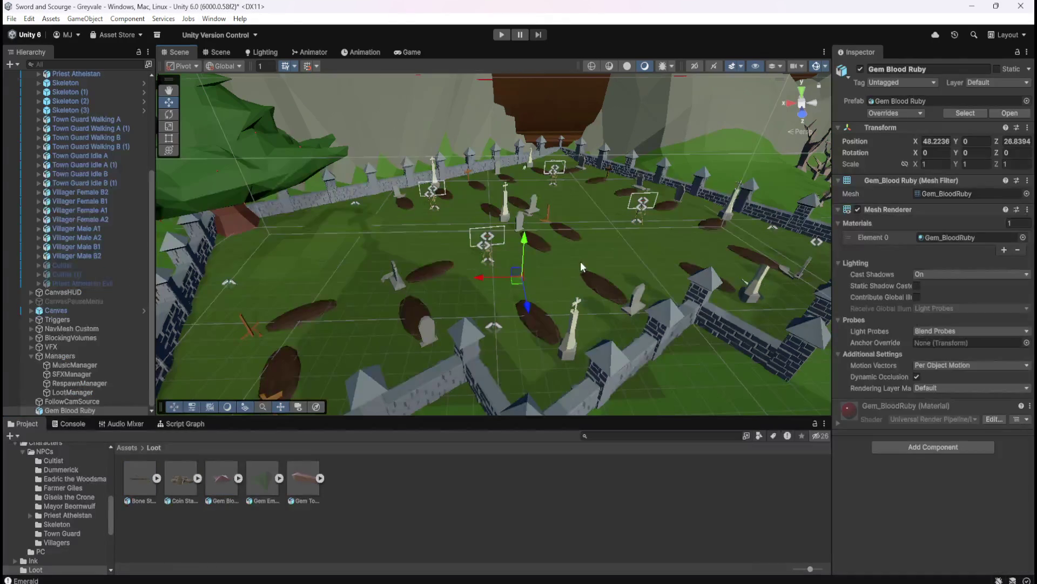
key("f")
mouse_move(611, 278)
left_mouse_down()
mouse_move(560, 331)
mouse_move(558, 317)
mouse_move(580, 315)
mouse_move(424, 315)
mouse_move(544, 303)
mouse_move(628, 309)
left_mouse_up()
- Expand and review the gem's red transparent material in the Inspector
scroll(627, 308, "down", 10)
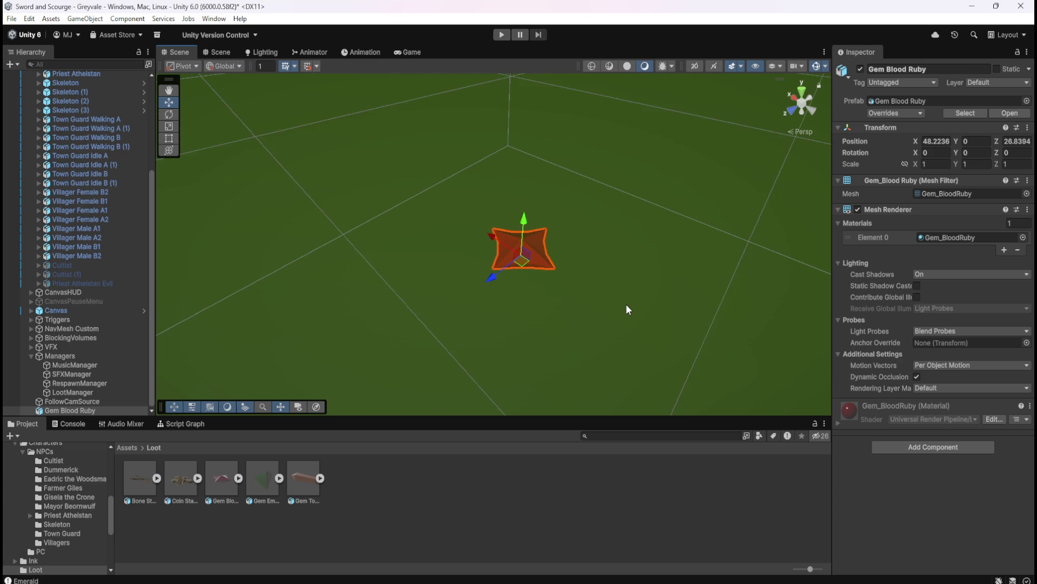
scroll(604, 306, "down", 5)
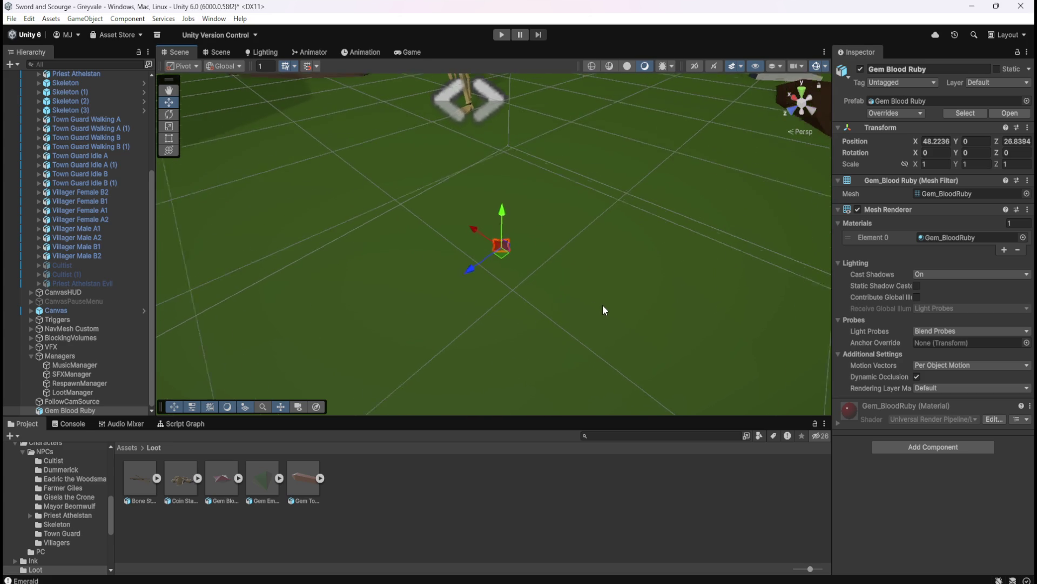
scroll(597, 298, "down", 2)
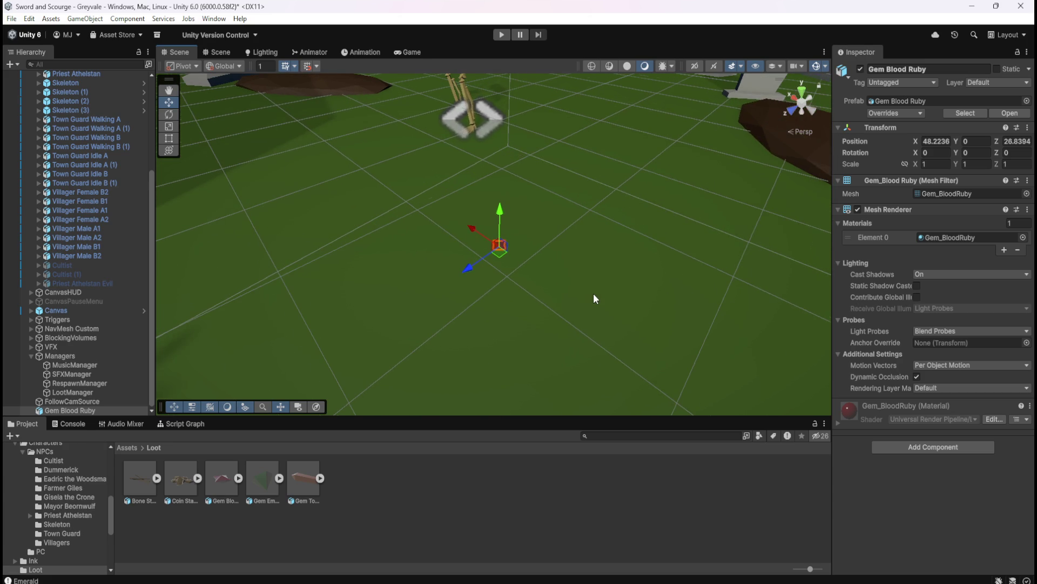
left_click(838, 424)
scroll(866, 439, "down", 5)
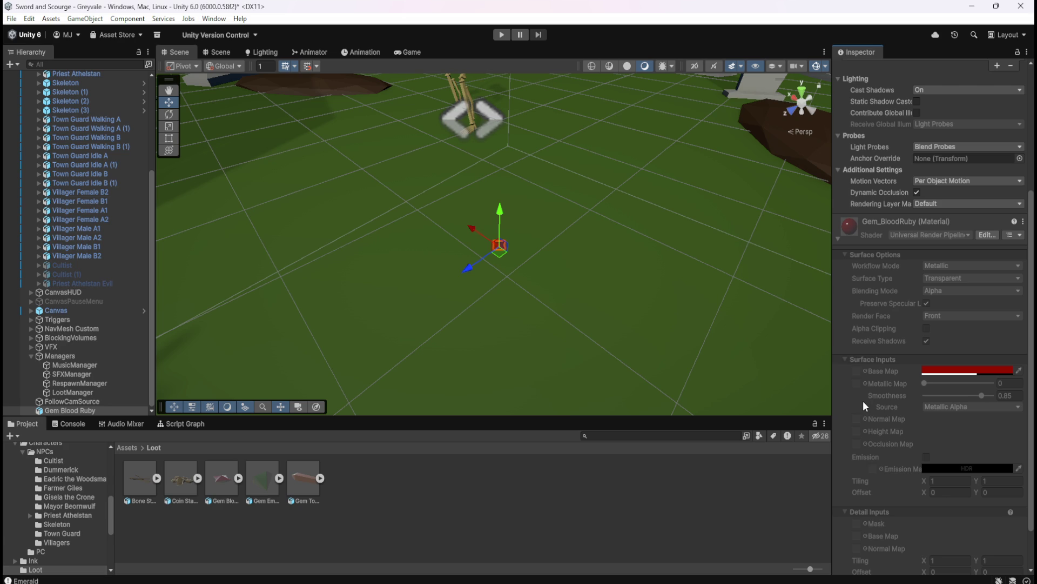
scroll(863, 400, "down", 3)
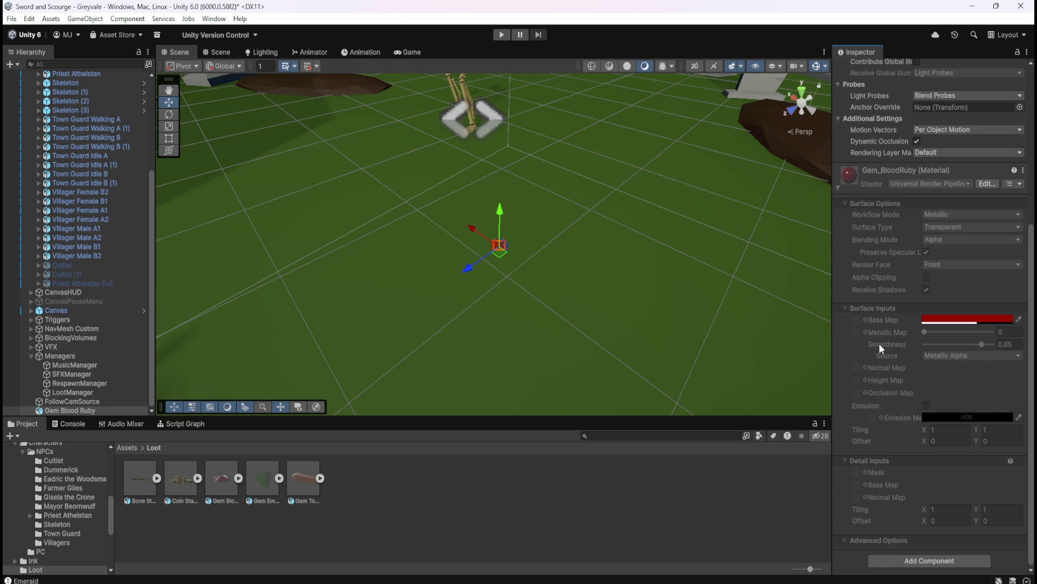
mouse_move(879, 347)
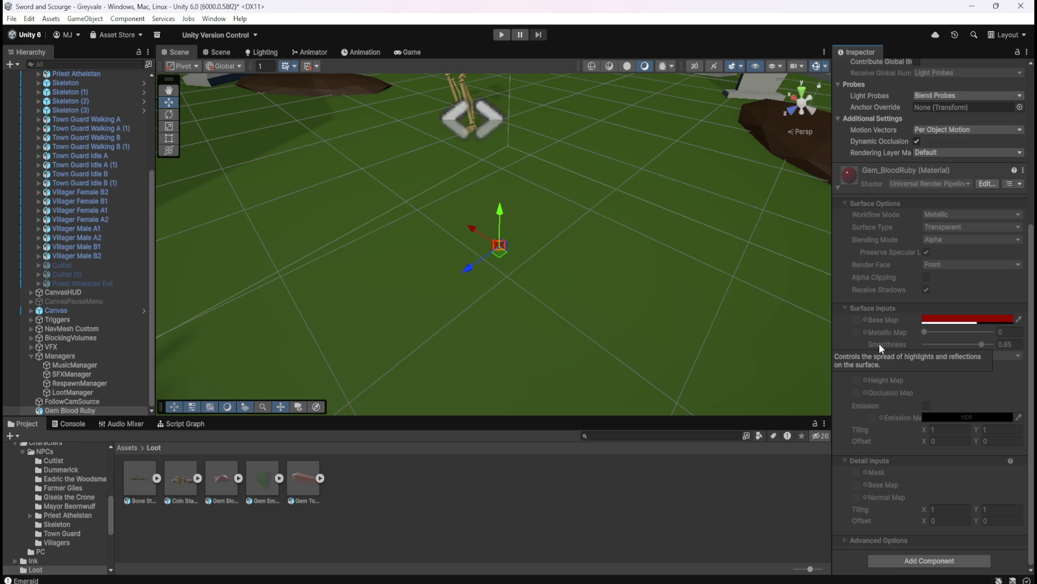
scroll(538, 241, "up", 5)
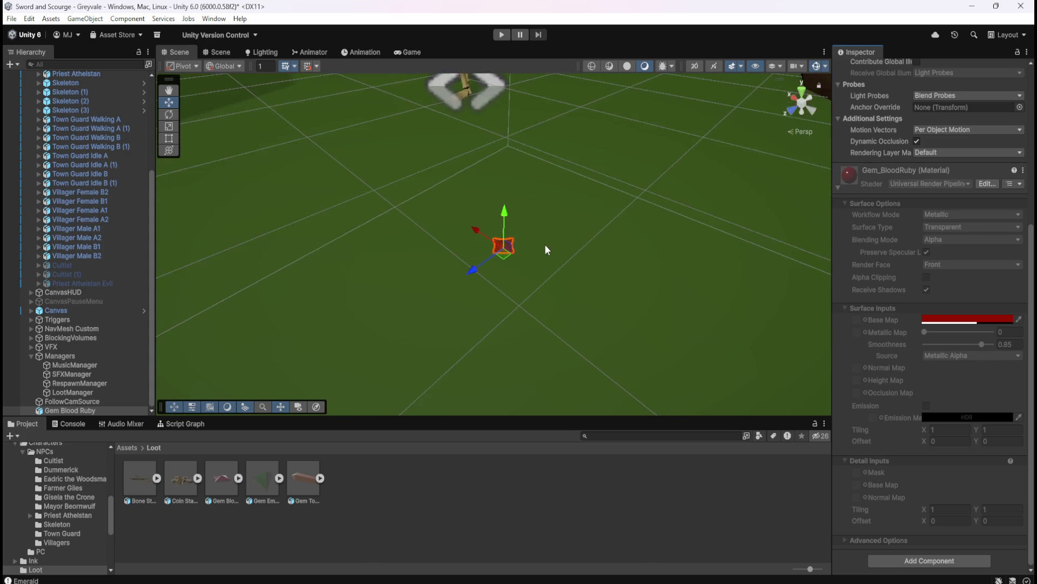
scroll(552, 250, "up", 3)
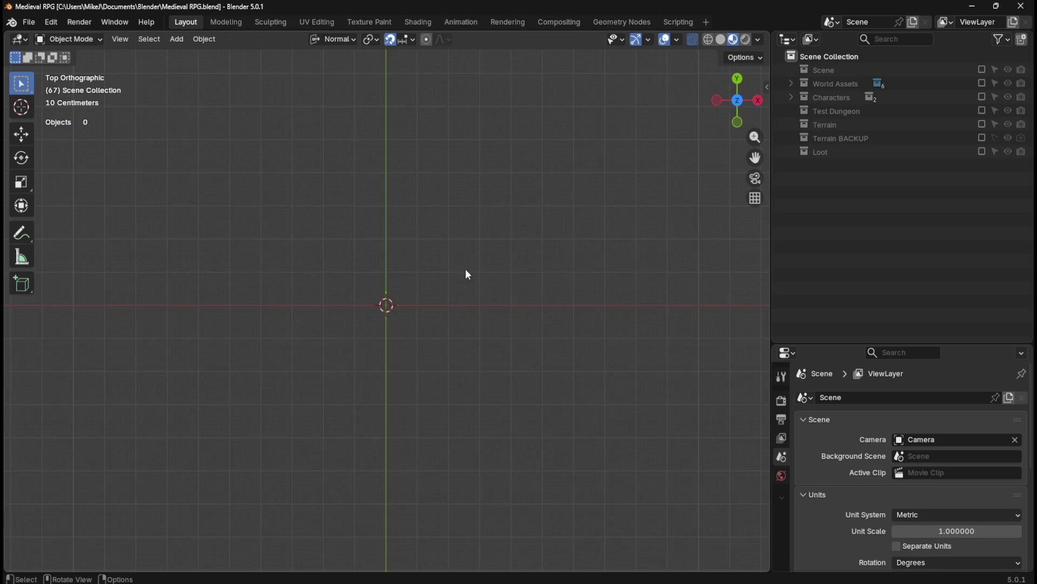
- In Blender, include the Loot collection, select Gem_BloodRuby, and bring up the Shading workspace
left_click(982, 151)
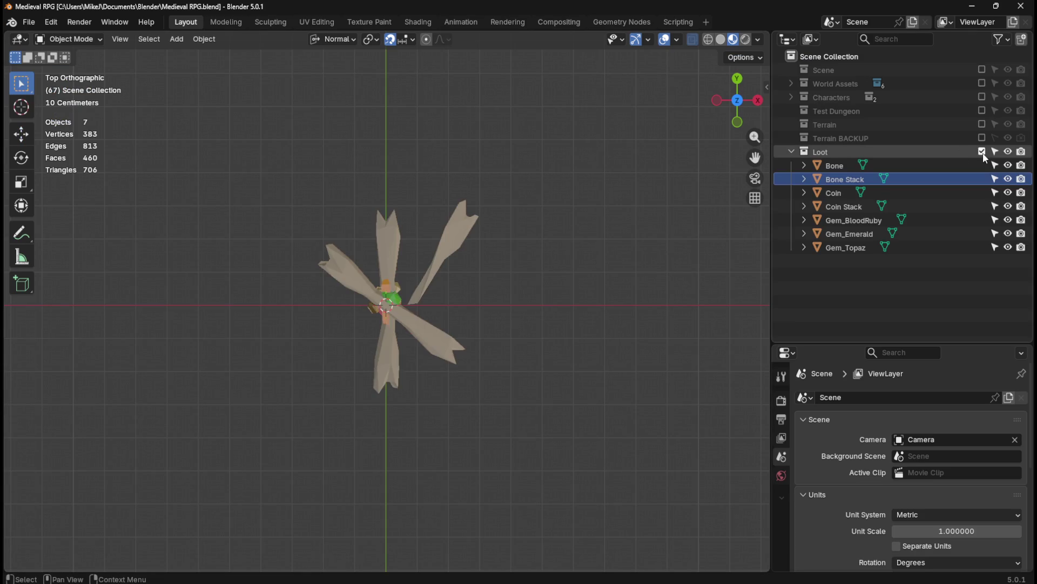
left_click(854, 229)
left_click(853, 220)
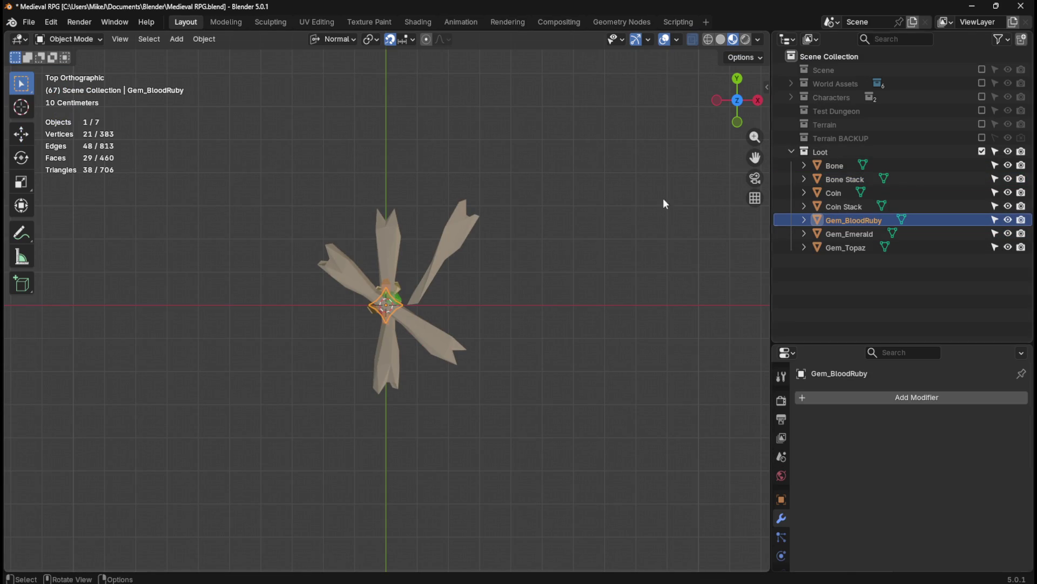
left_click(419, 21)
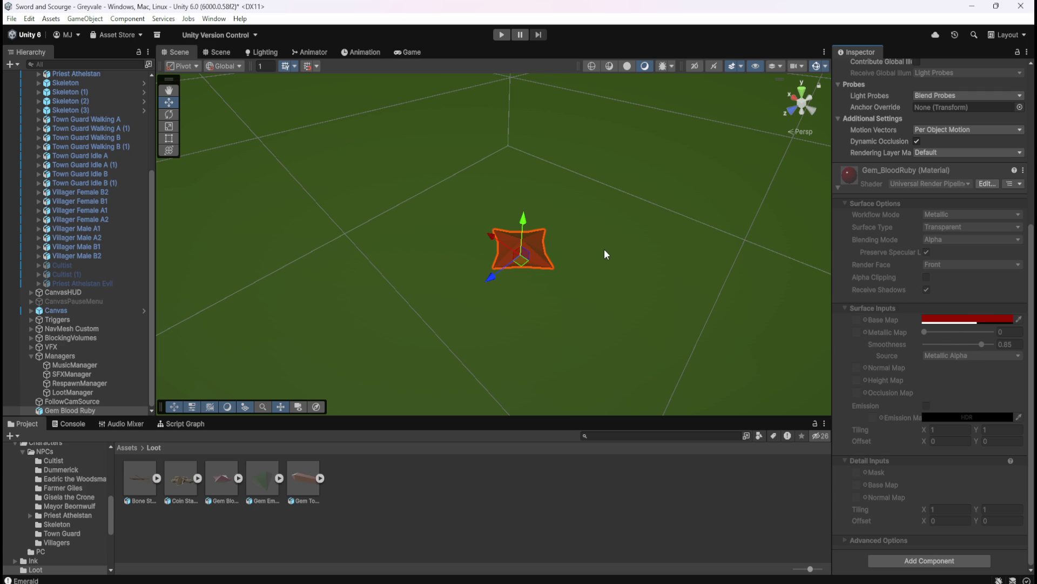
- Pan the Scene view away from the gem and enter Play mode
scroll(604, 249, "up", 3)
mouse_move(678, 274)
left_mouse_down()
mouse_move(396, 285)
mouse_move(389, 169)
mouse_move(416, 128)
mouse_move(614, 250)
mouse_move(648, 259)
left_mouse_up()
scroll(471, 226, "down", 5)
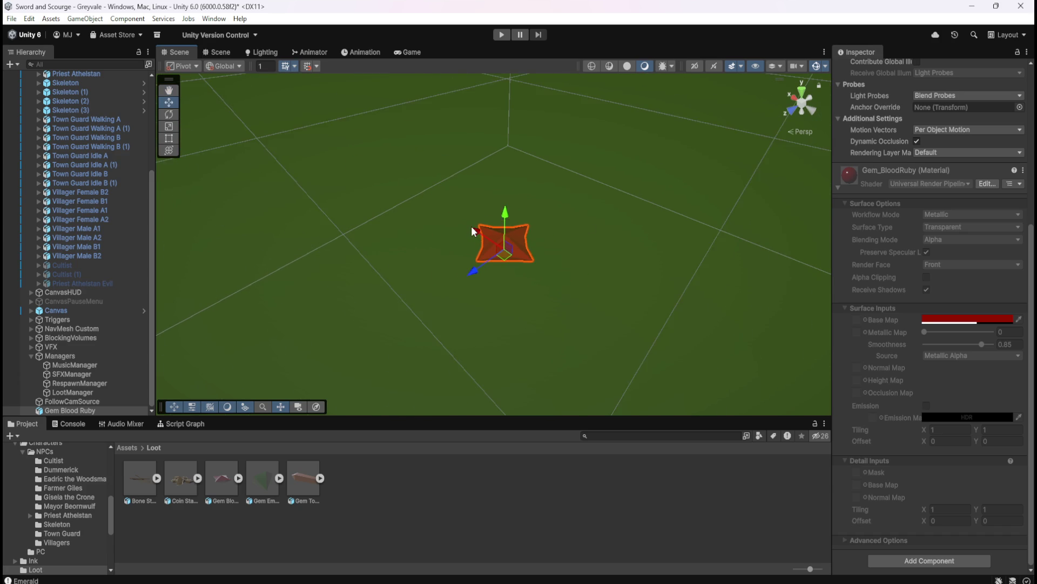
scroll(492, 228, "down", 8)
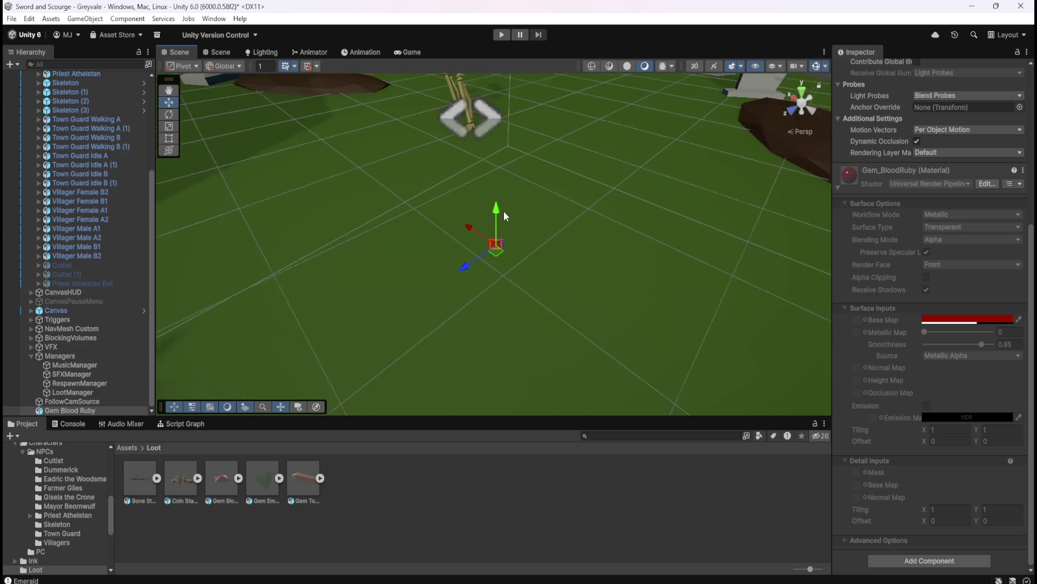
scroll(513, 233, "down", 3)
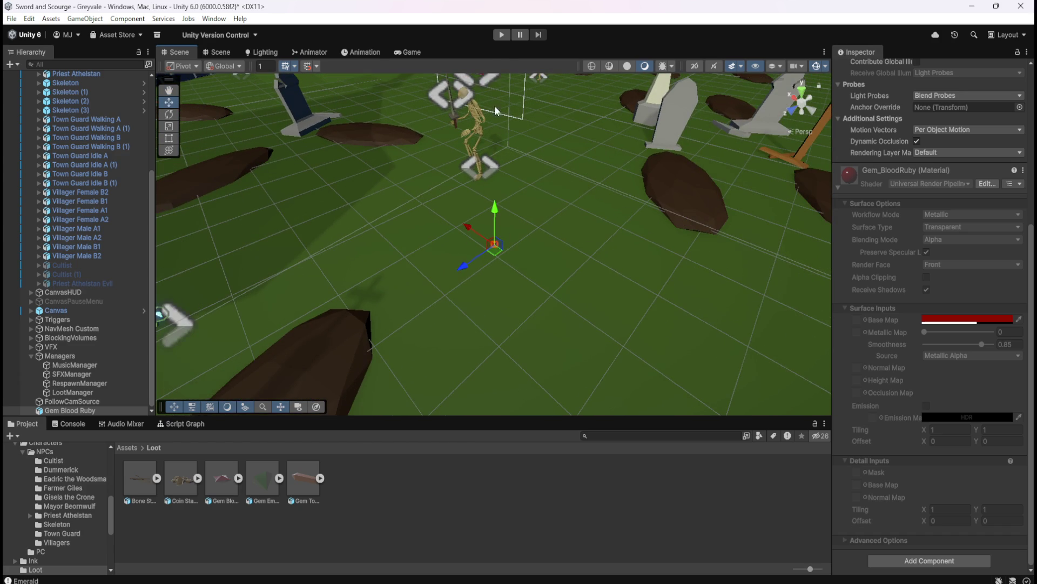
left_click(502, 35)
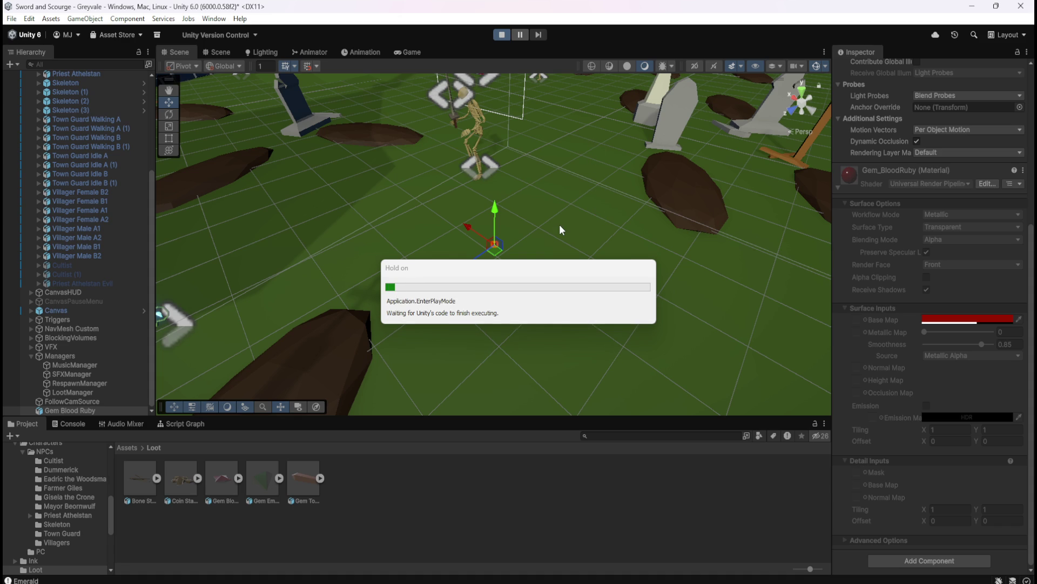
- Run the player through Greyvale town past Dummerick's dialogue and into the graveyard
key("w")
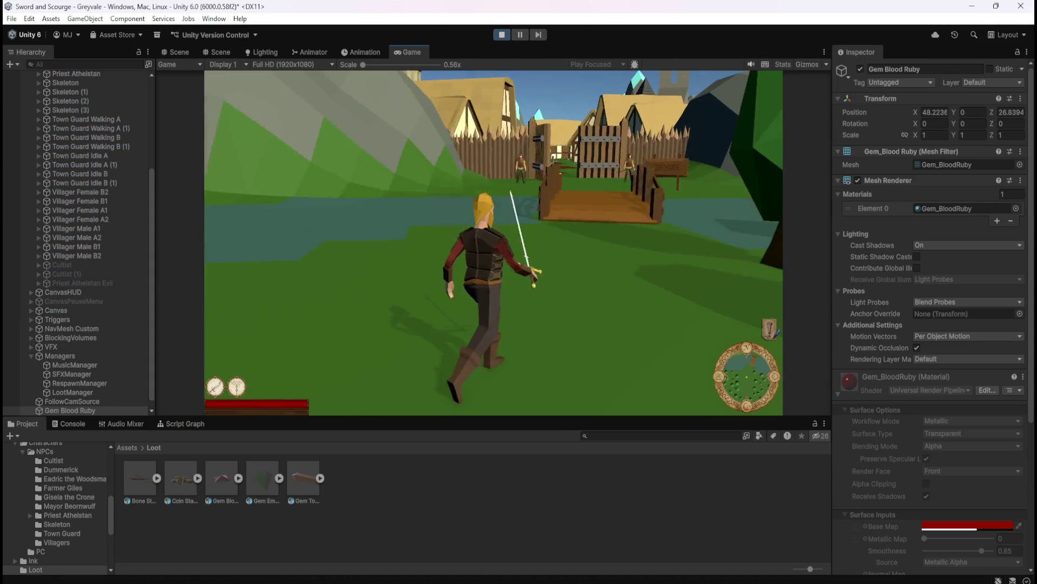
key("w")
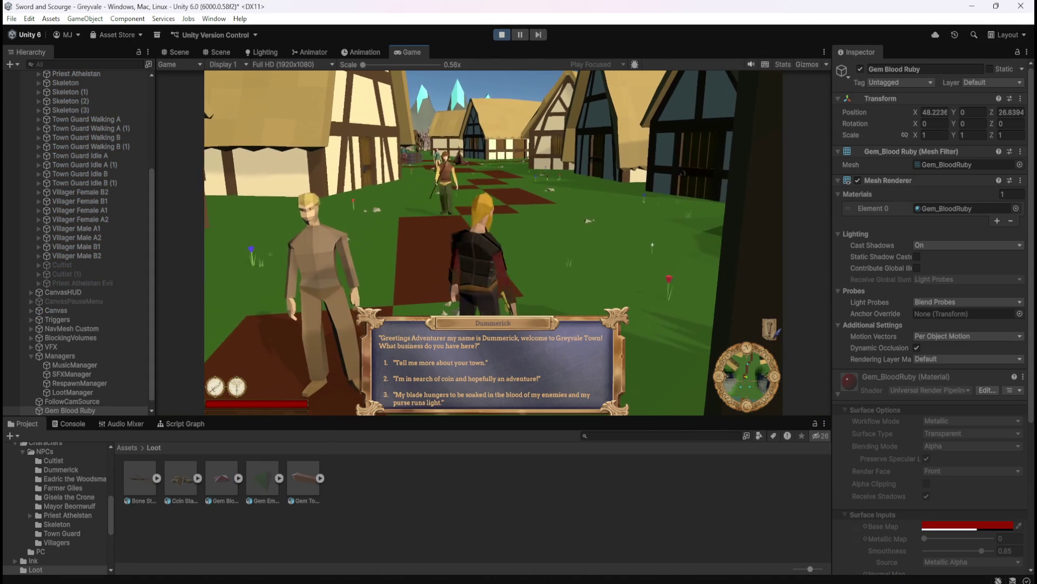
key("1")
key("1")
key("w")
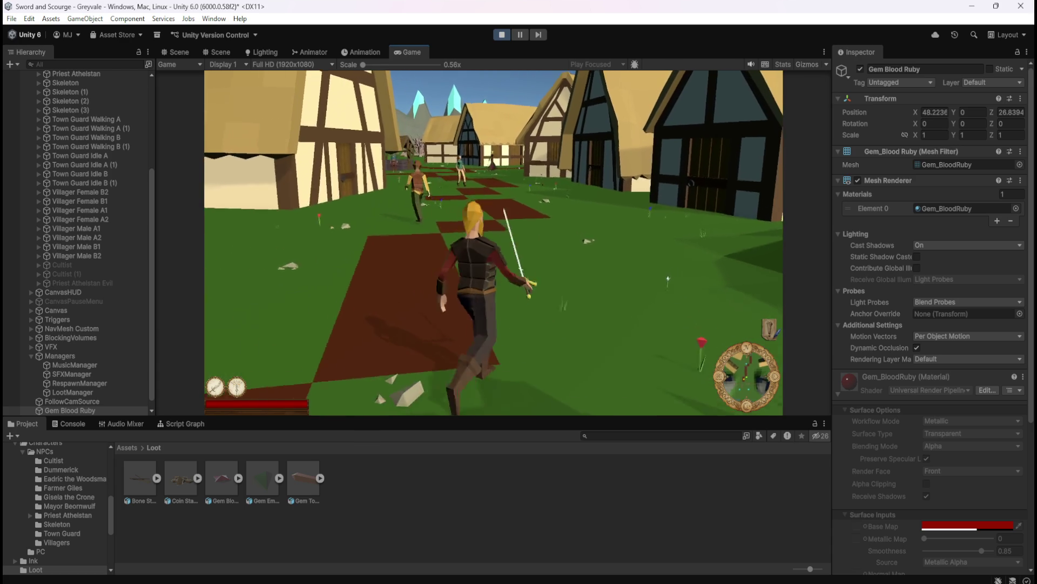
key("w")
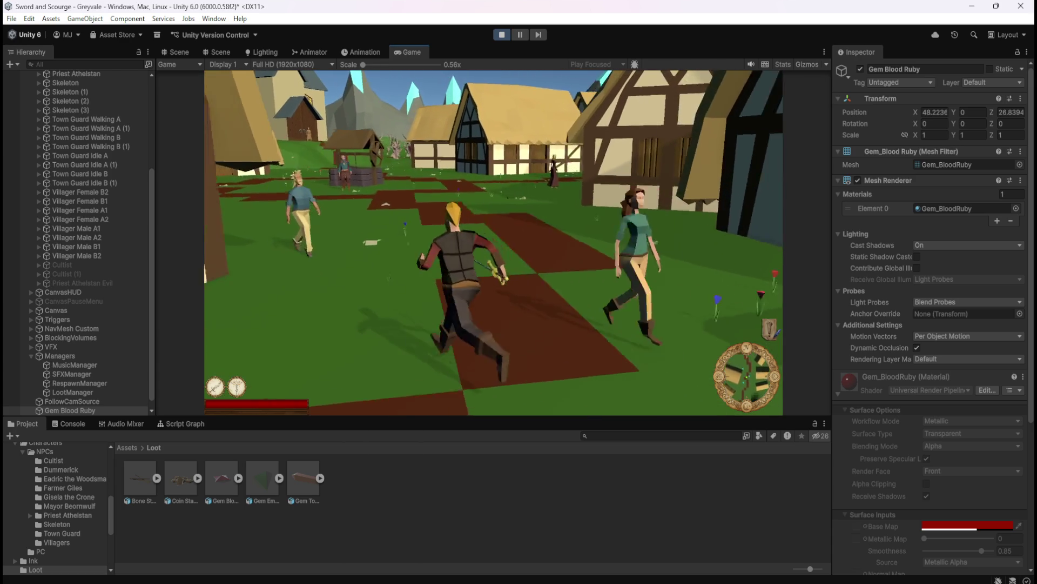
key("w")
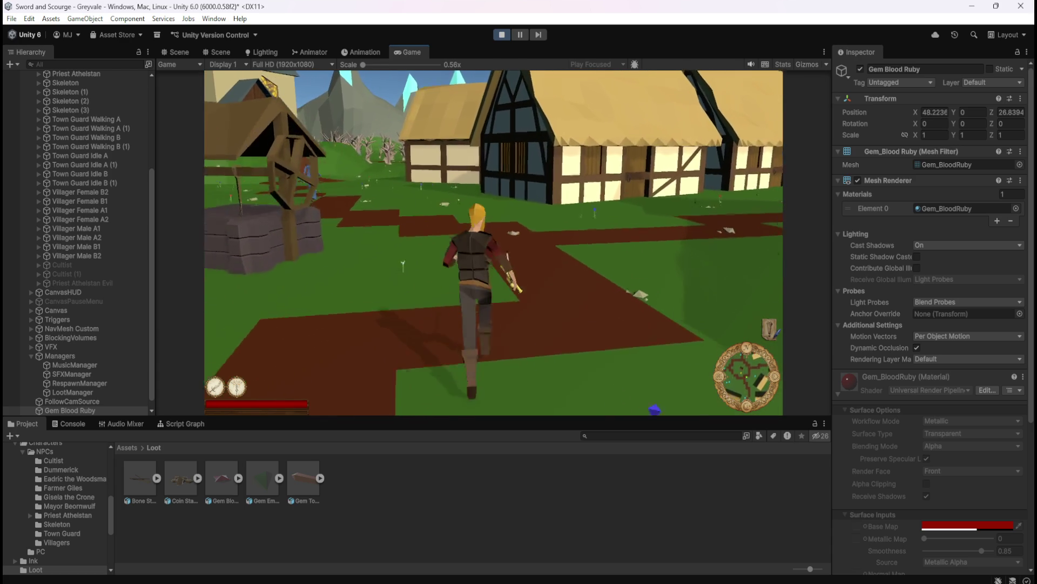
key("w")
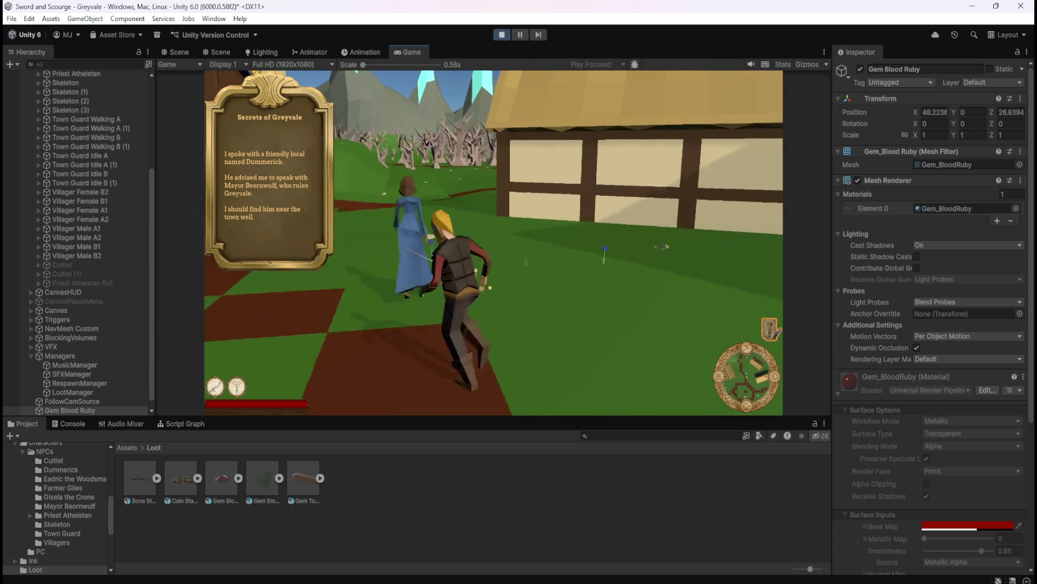
key("w")
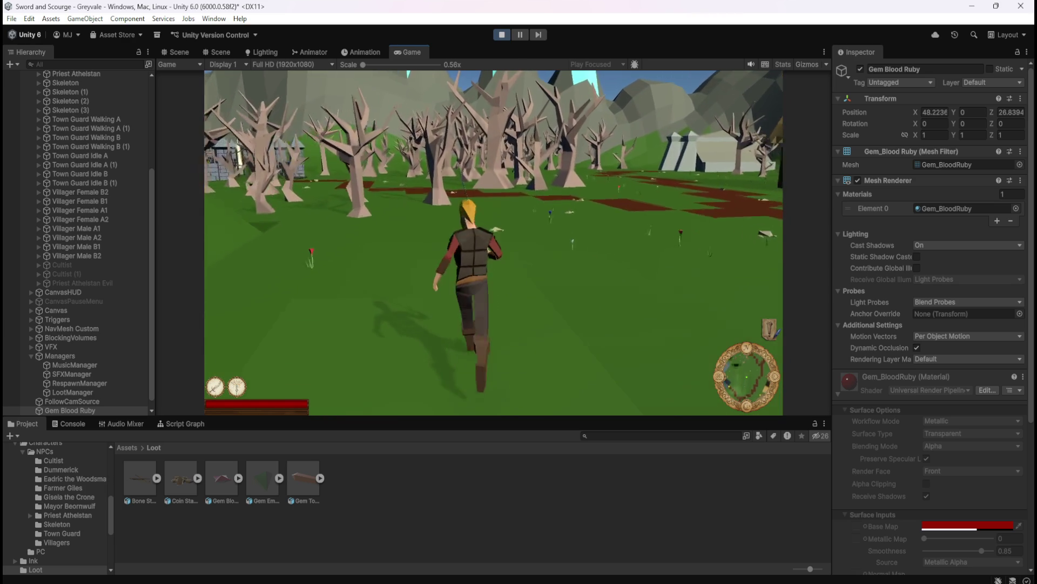
key("w")
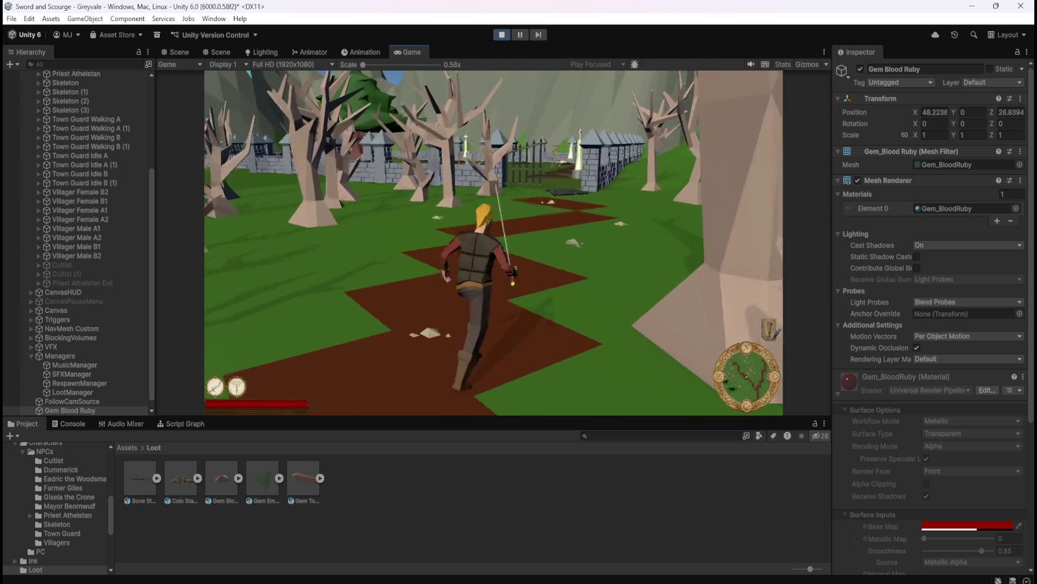
key("w")
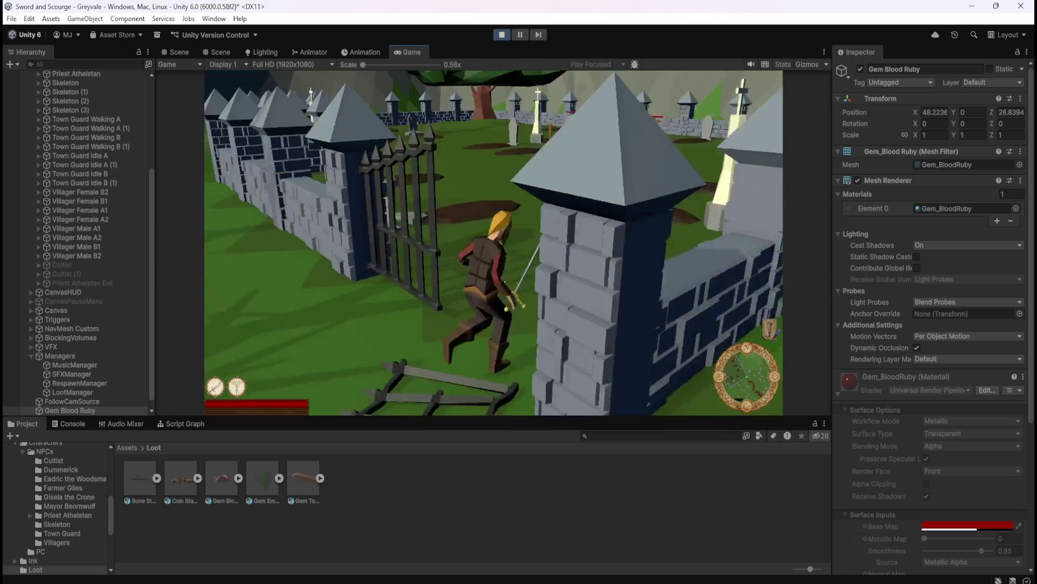
key("w")
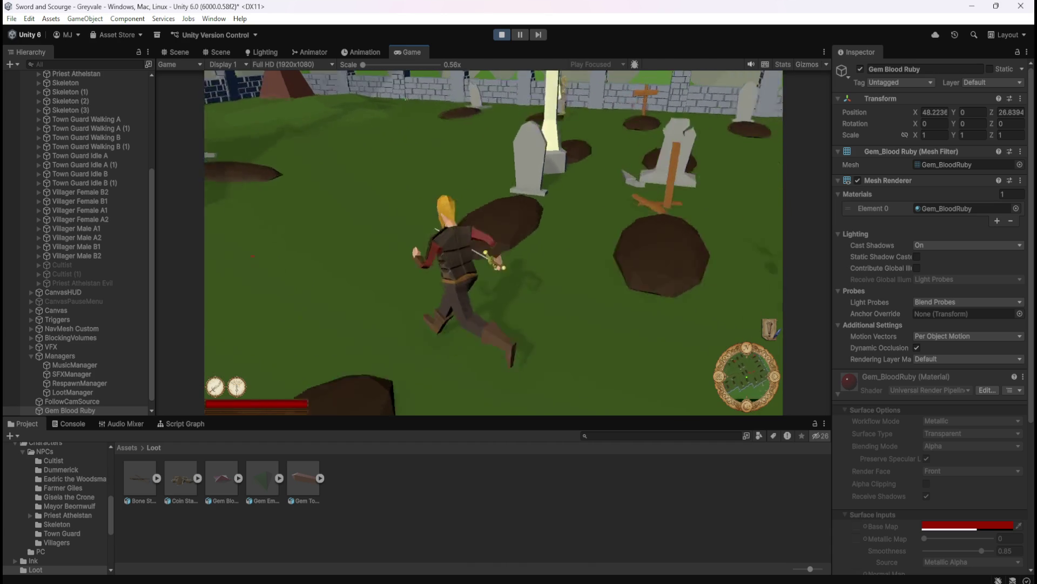
- Fight the approaching skeletons among the graves, then pause the game
key("s")
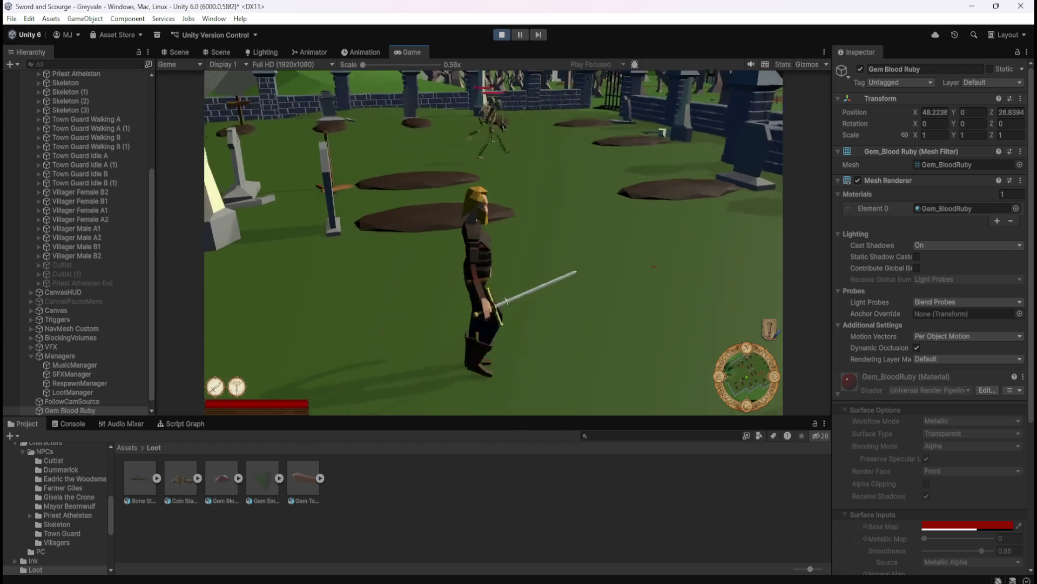
key("s")
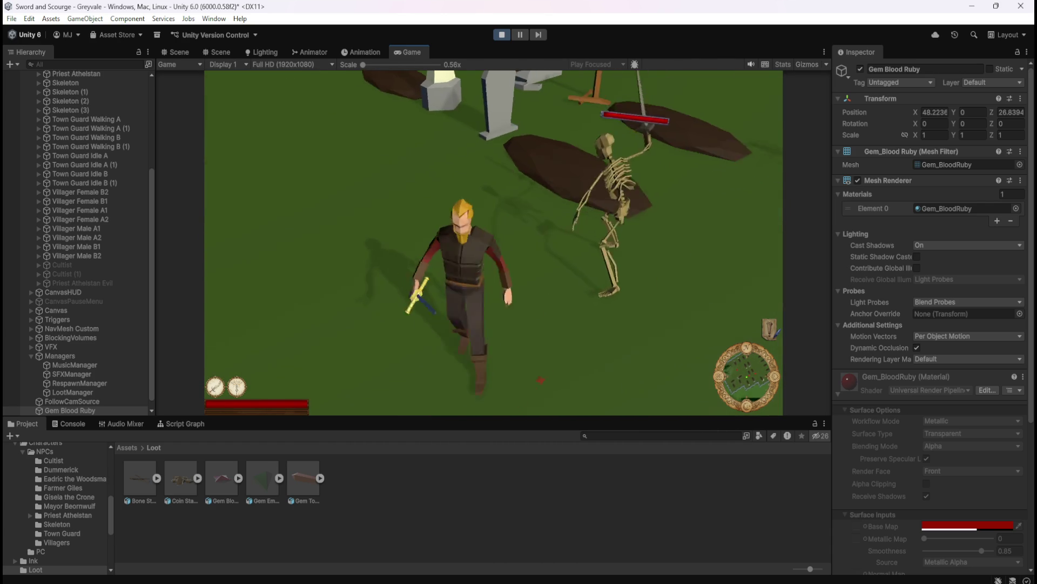
key("s")
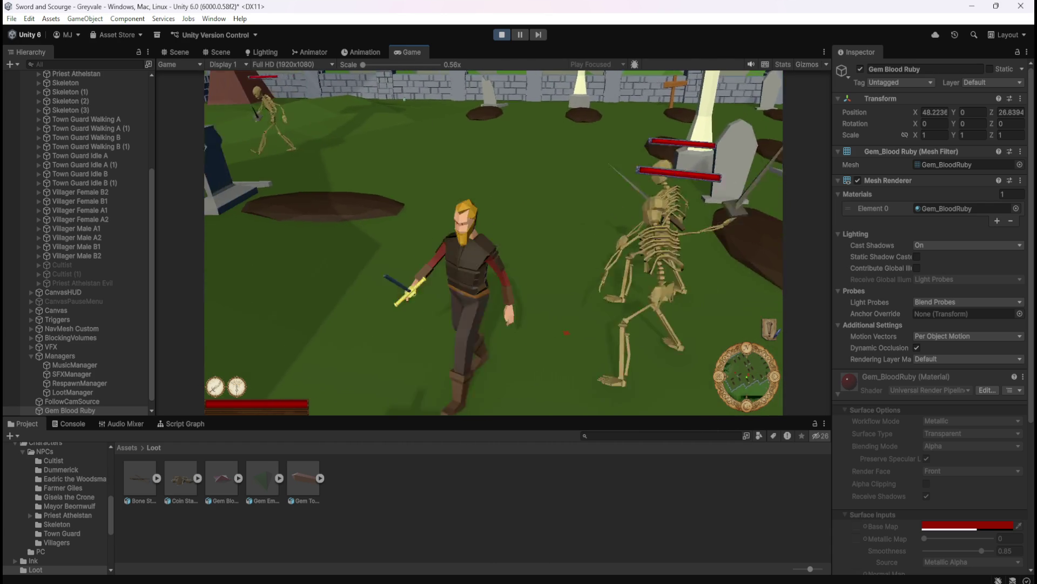
key("a")
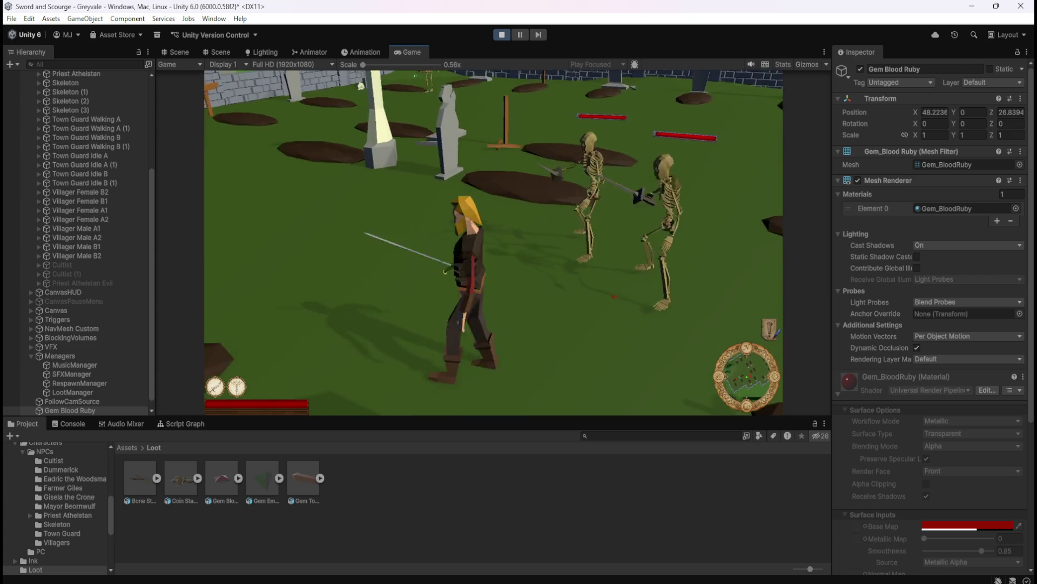
key("a")
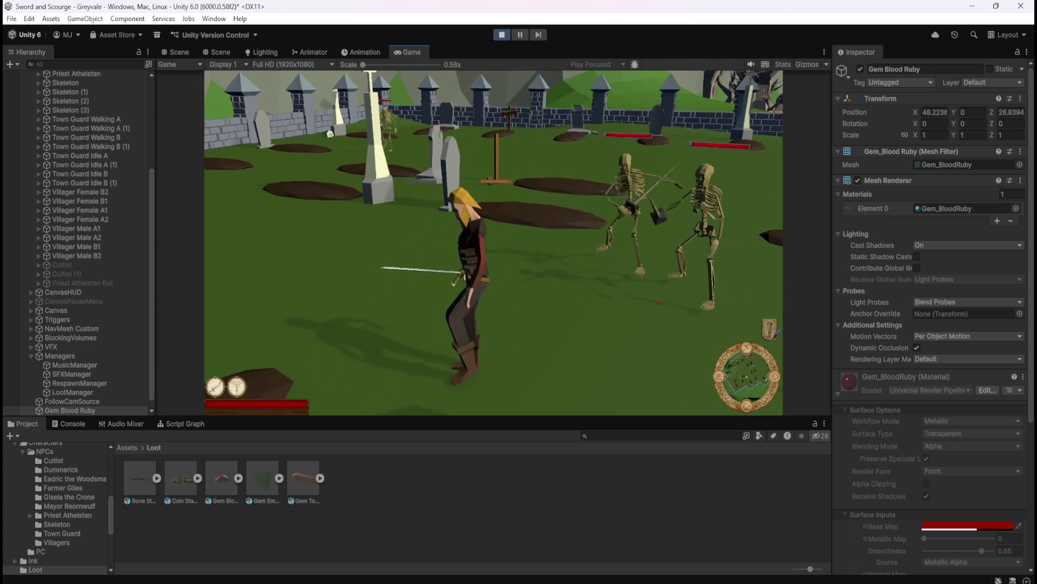
key("d")
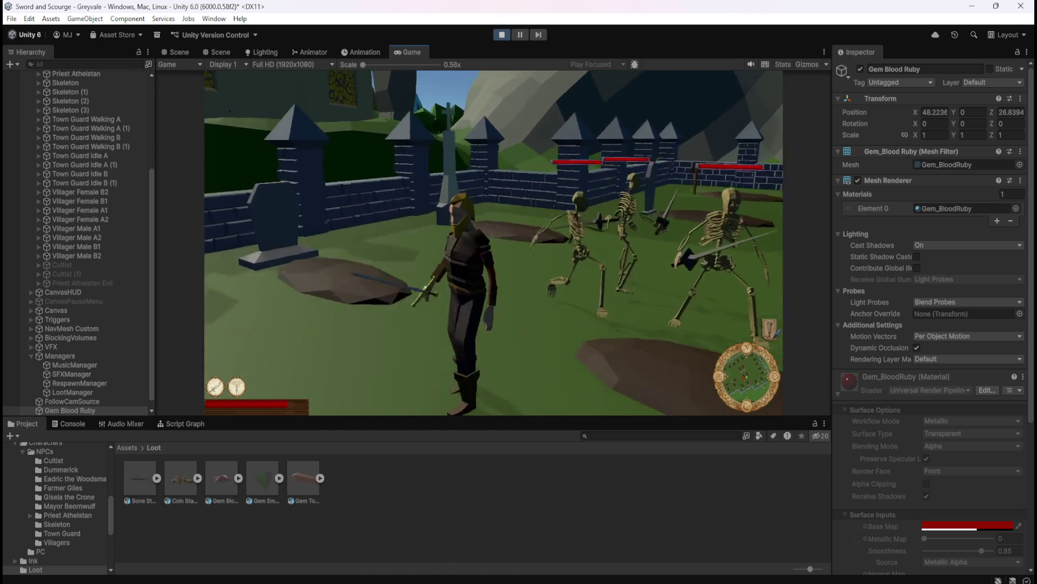
key("Escape")
- Stop Play mode, delete the Gem Blood Ruby from the Hierarchy, and open the Gem Topaz asset
left_click(502, 35)
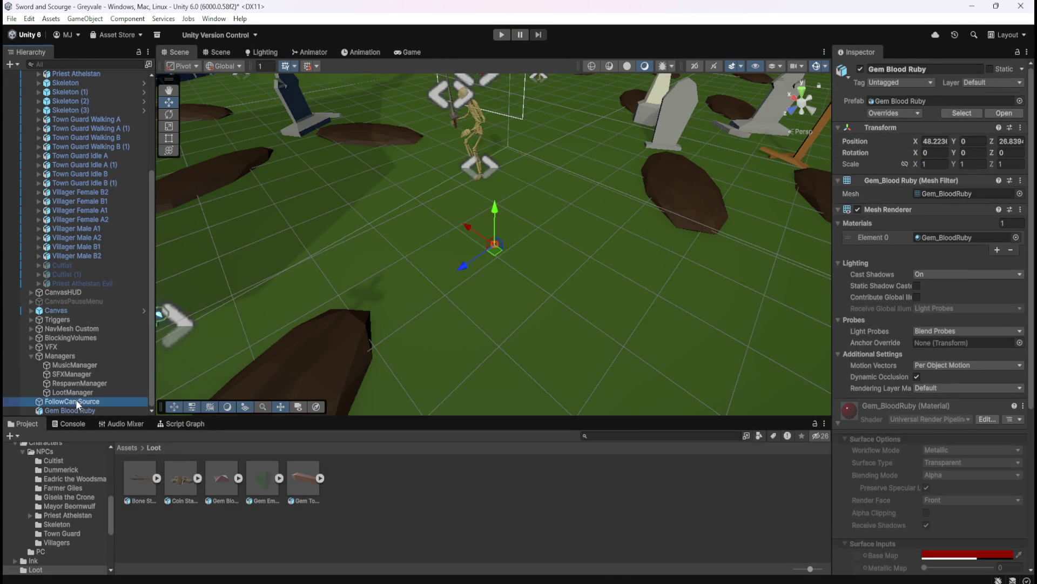
left_click(73, 409)
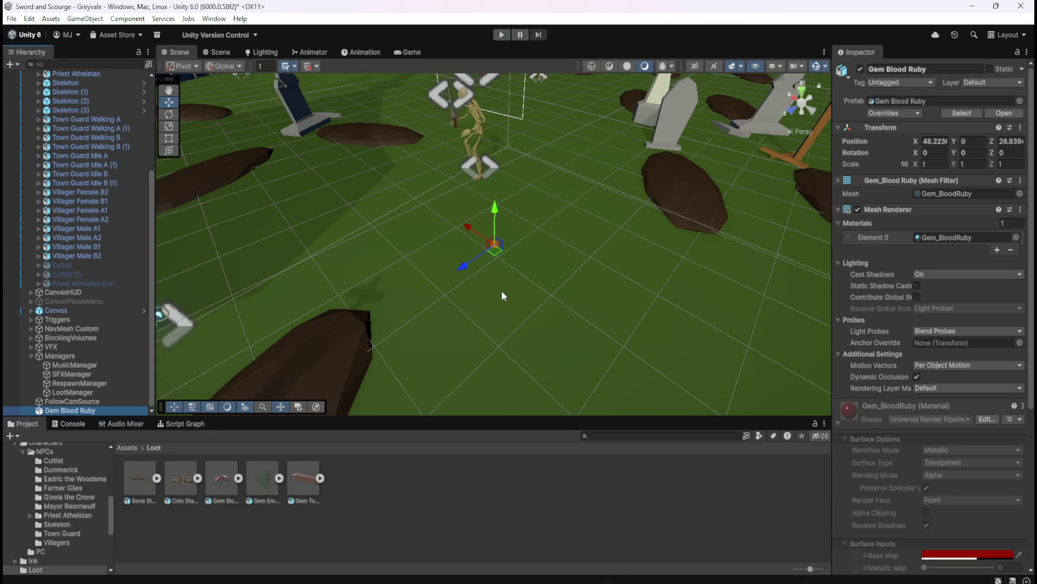
key("Delete")
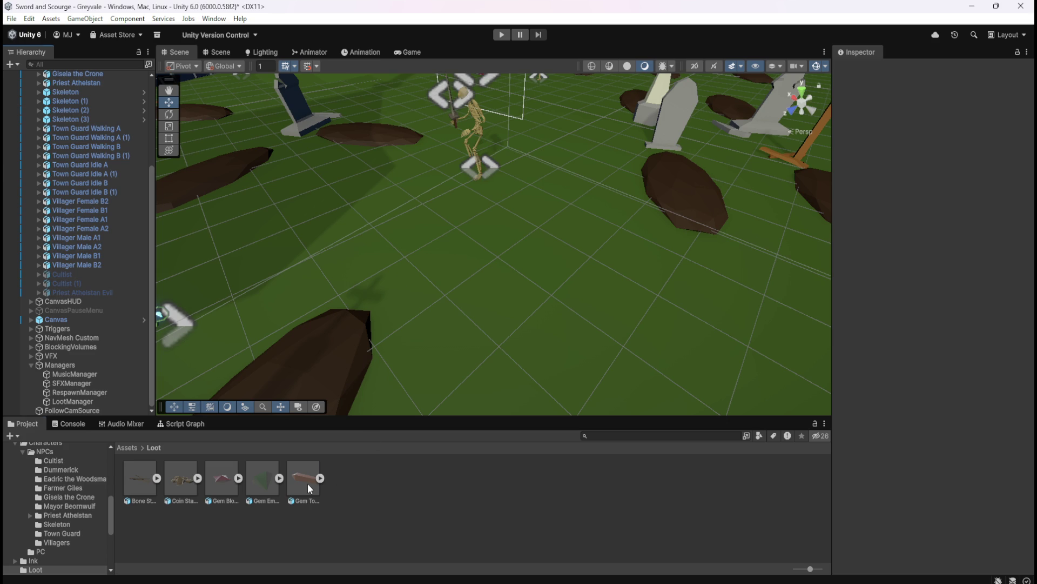
double_click(310, 489)
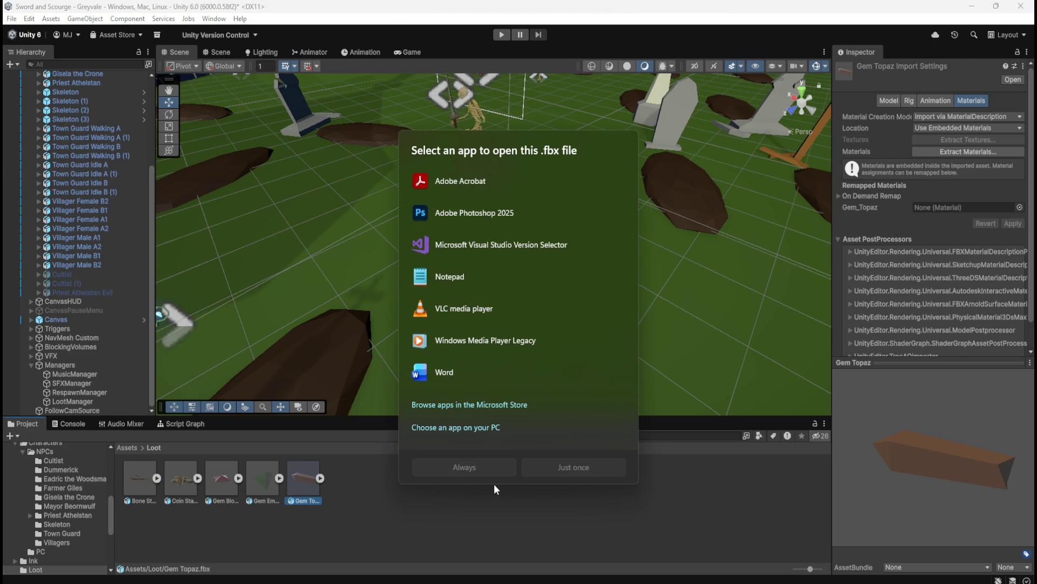
- Dismiss the Windows app chooser and close the Gem Topaz context menu without choosing anything
key("Escape")
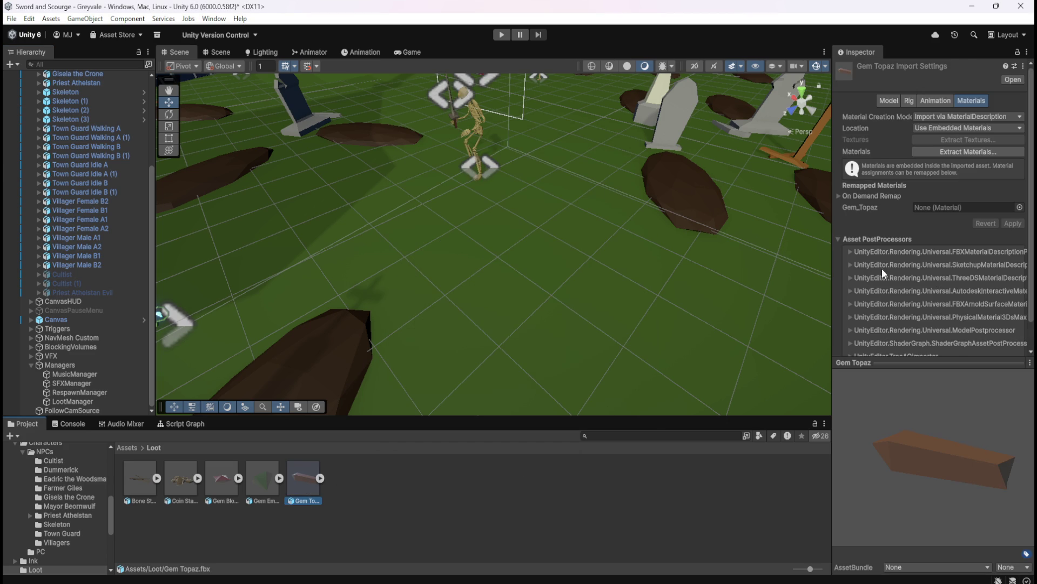
right_click(311, 488)
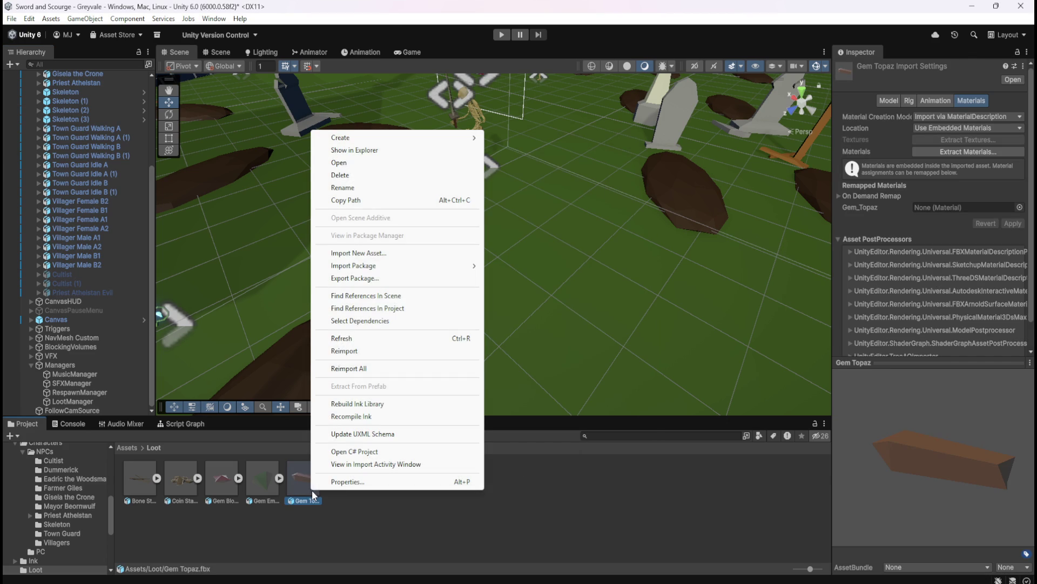
mouse_move(425, 141)
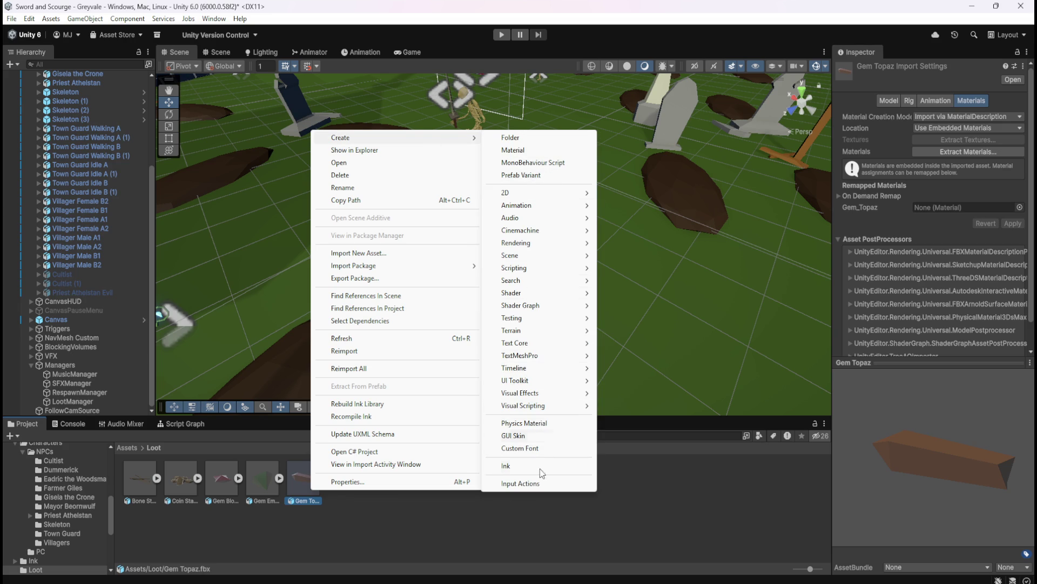
left_click(452, 536)
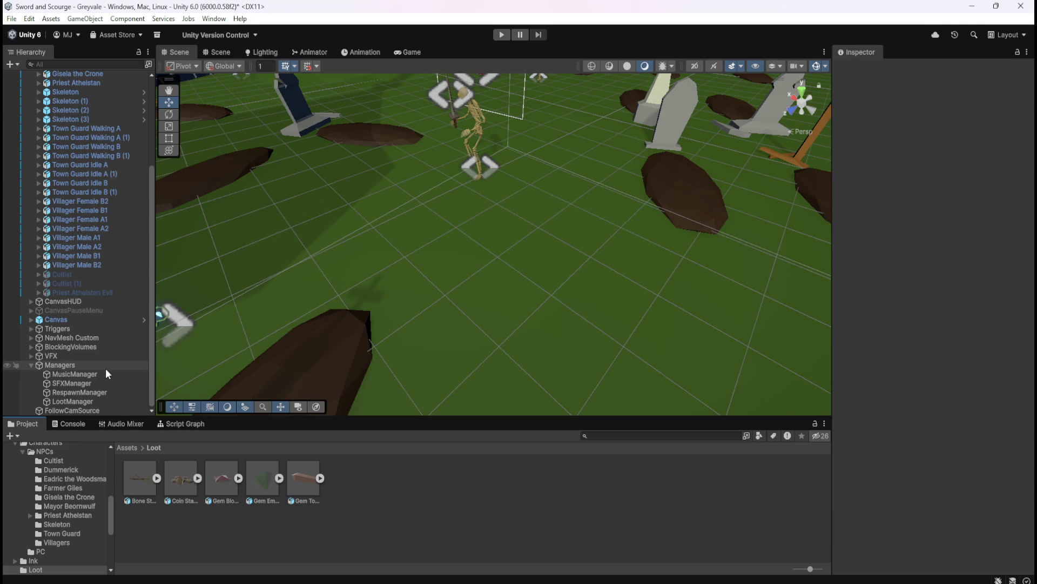
- Browse the Loot, Prefabs and Enemies folders, return to Assets, select Loot, and save the scene
left_click(127, 448)
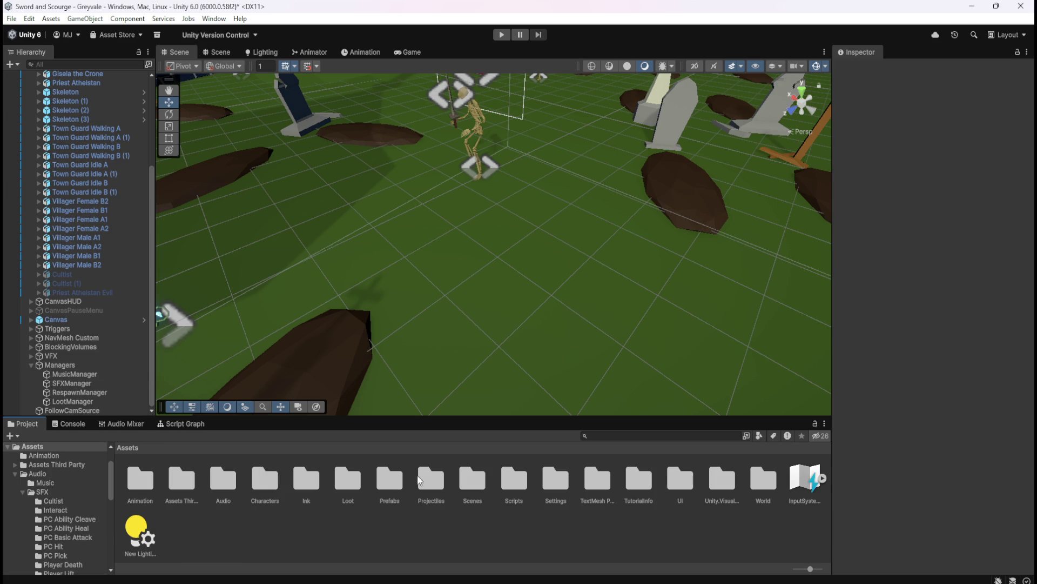
double_click(346, 490)
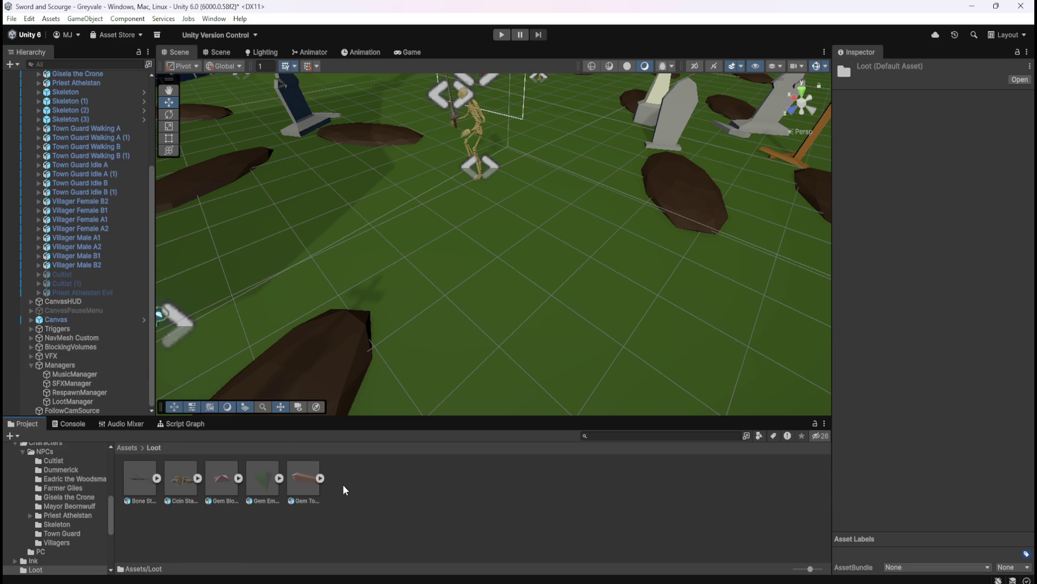
left_click(126, 446)
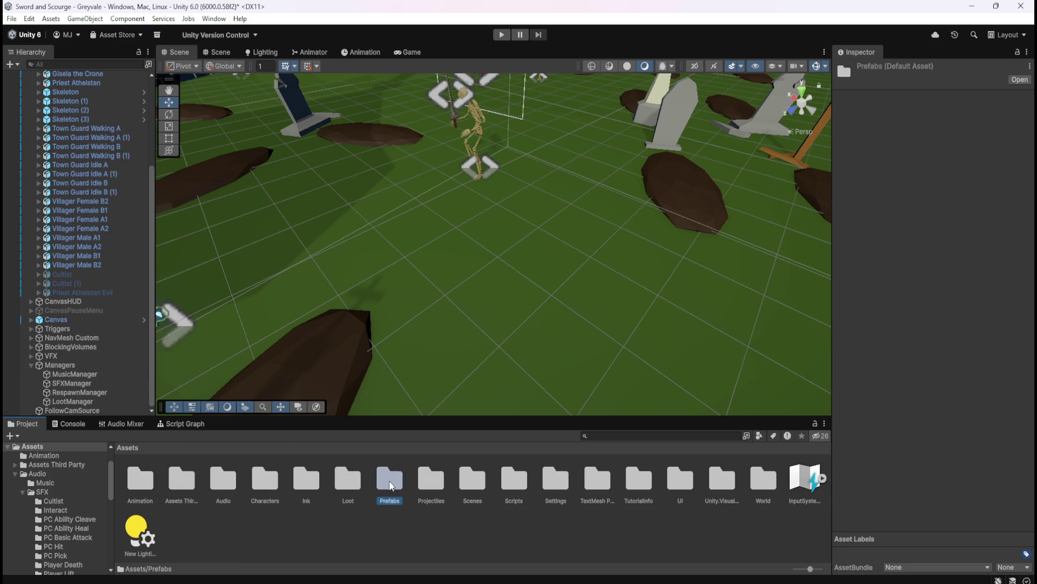
double_click(391, 480)
double_click(140, 480)
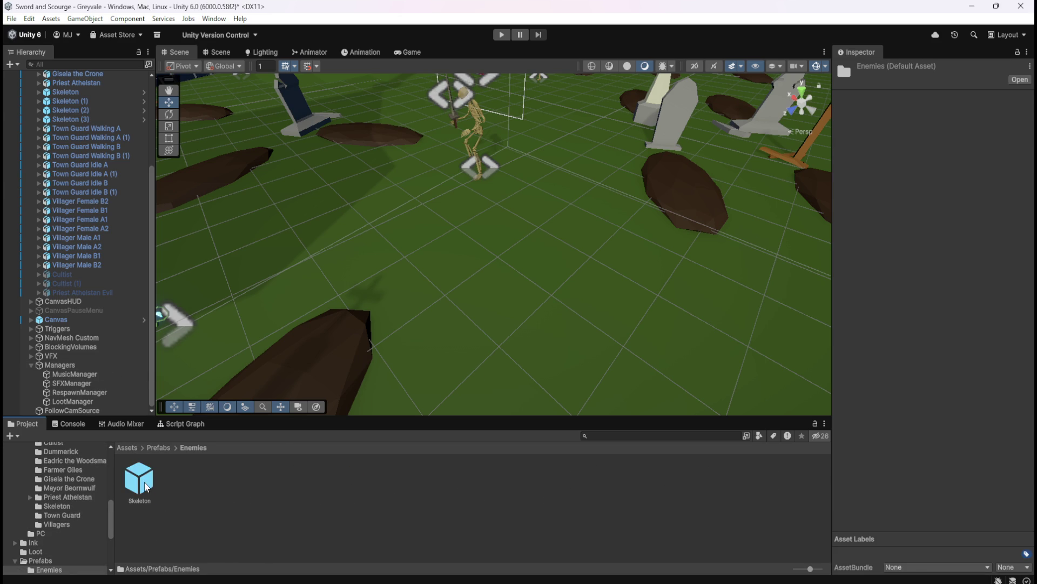
left_click(156, 446)
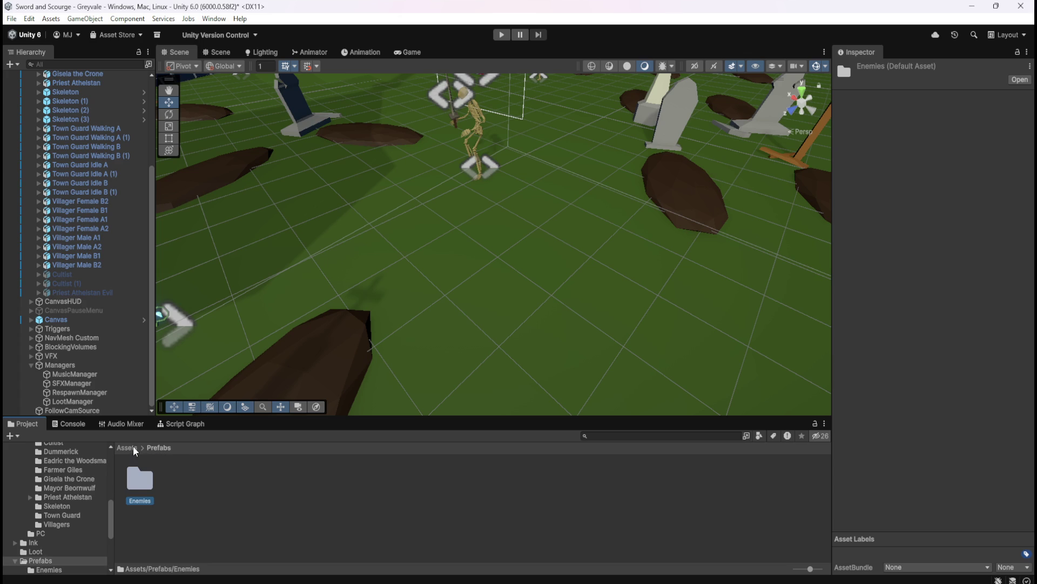
left_click(133, 446)
left_click(356, 486)
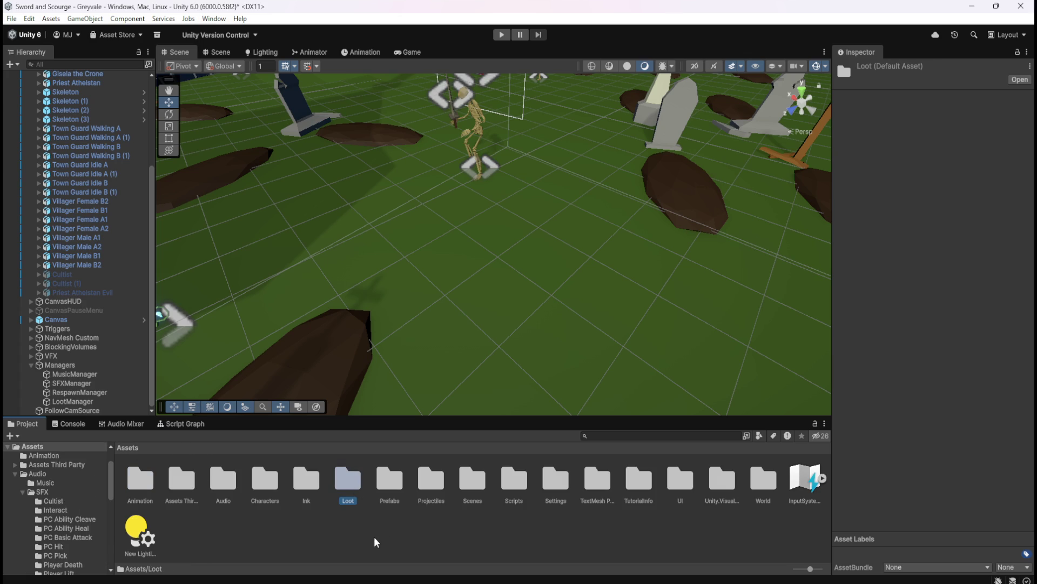
key("ctrl+s")
- Create a 'Models' folder under Assets and drag the Loot folder into it
right_click(385, 535)
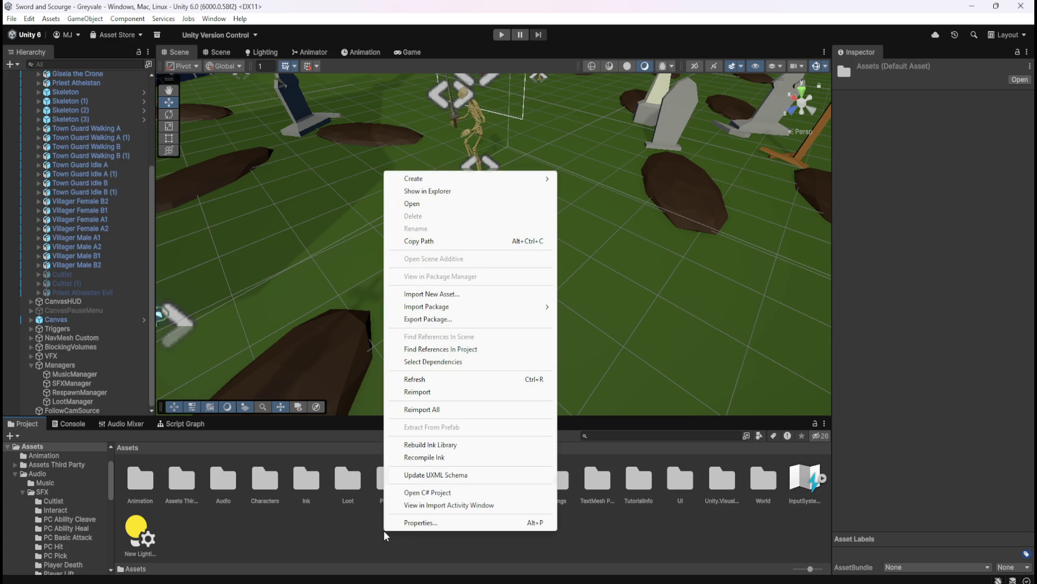
mouse_move(481, 179)
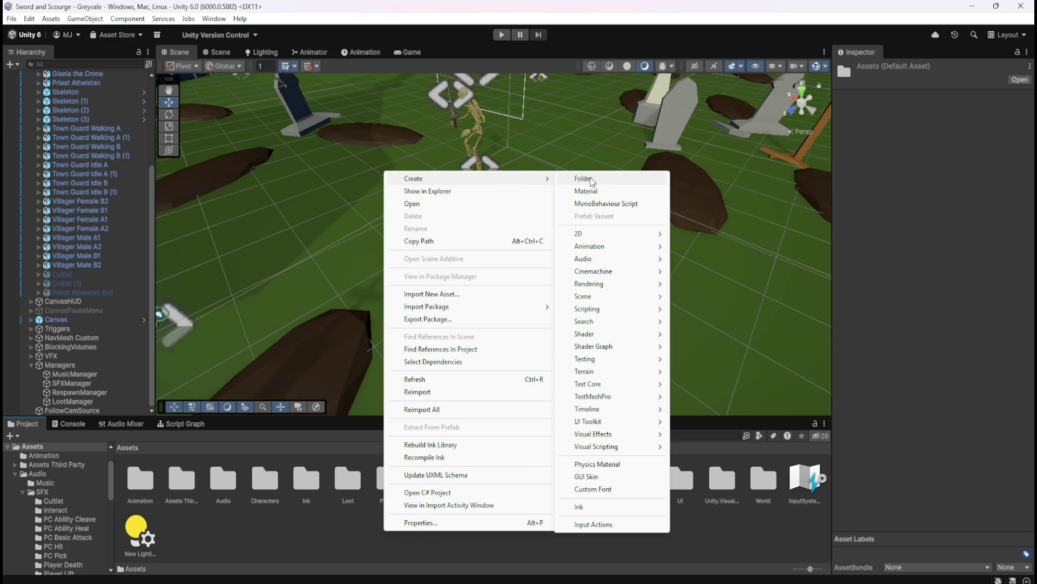
left_click(592, 179)
type("M")
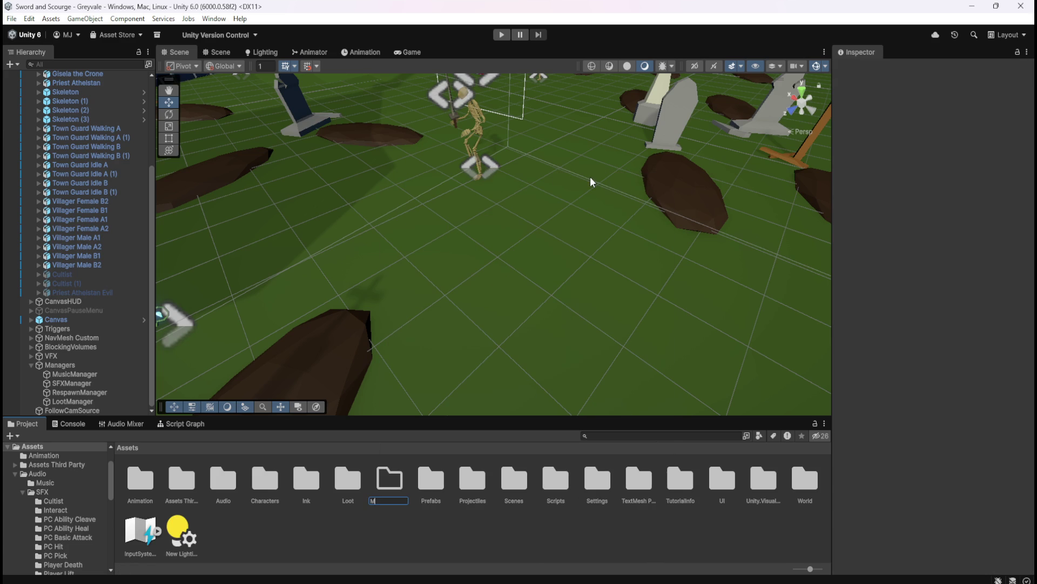
type("odels")
key("Return")
left_click_drag(350, 481, 395, 484)
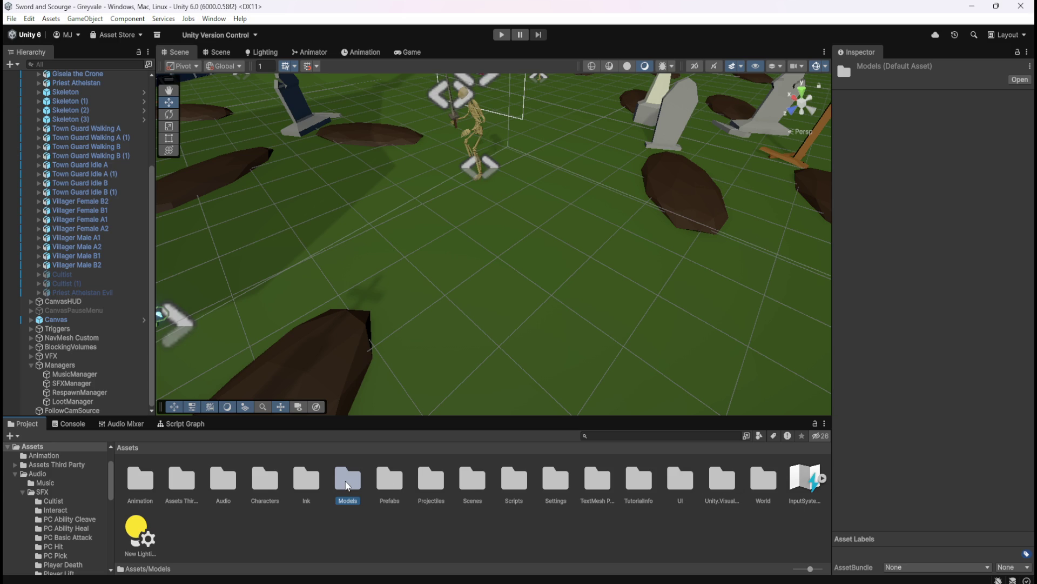
- Browse into Models/Loot to confirm the five loot models moved there
double_click(346, 484)
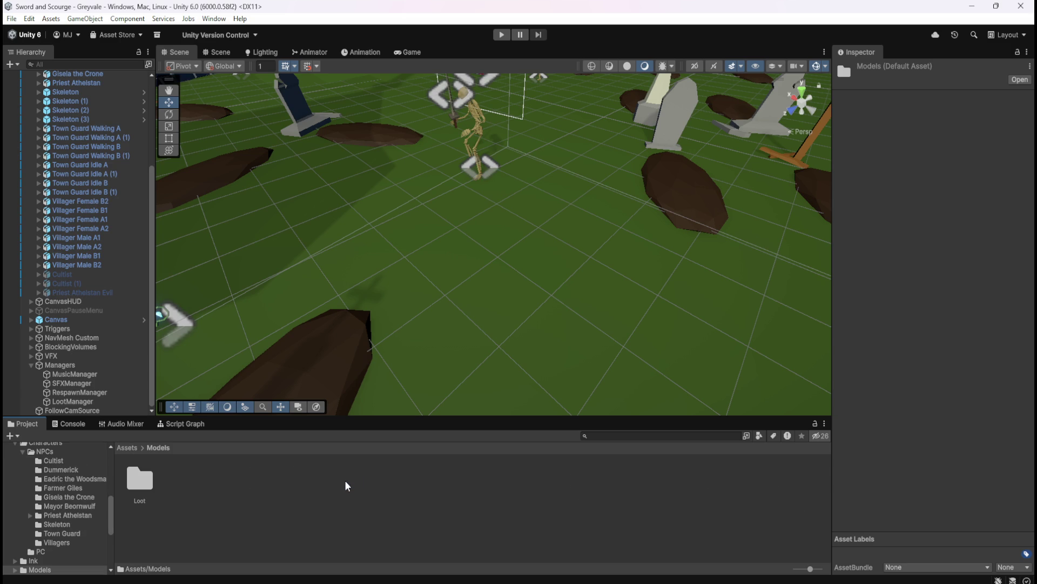
double_click(150, 485)
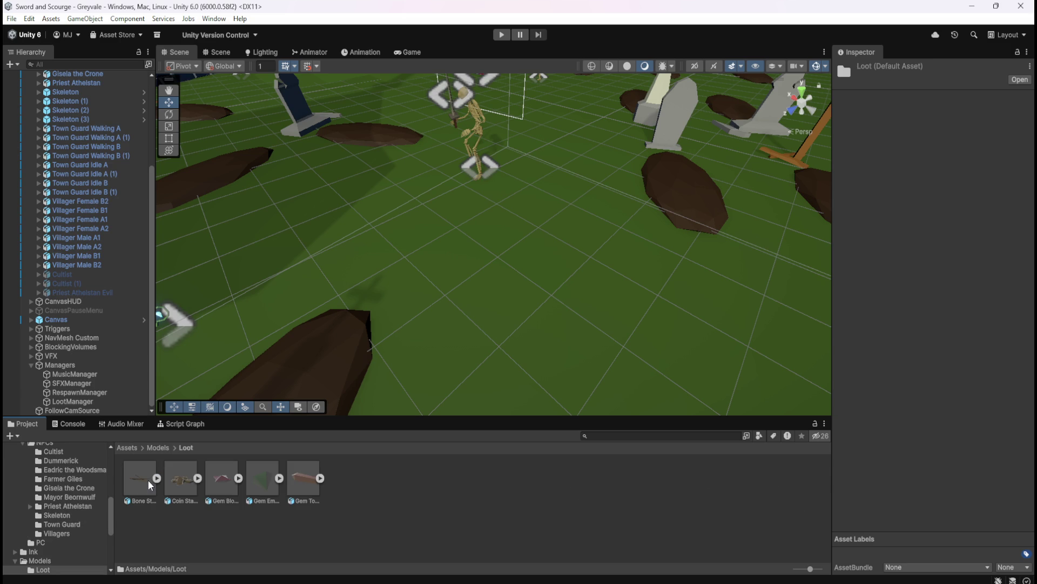
left_click(159, 447)
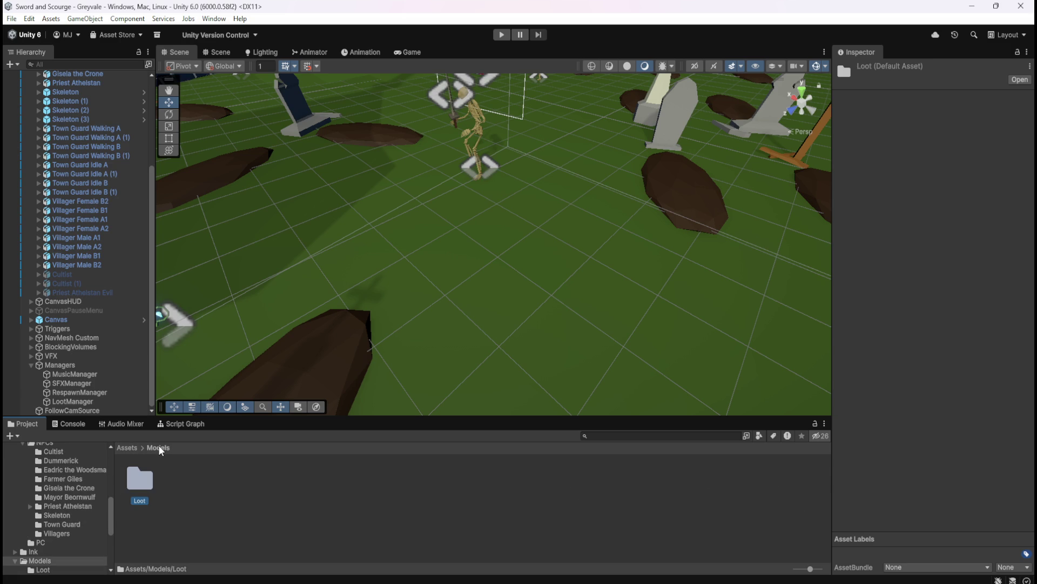
double_click(142, 487)
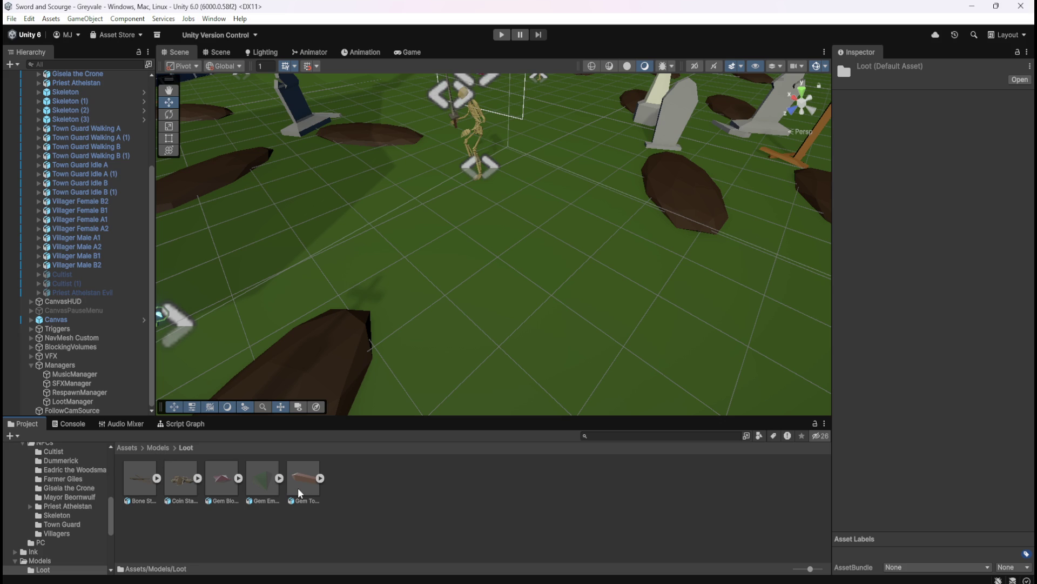
left_click(157, 448)
left_click(126, 447)
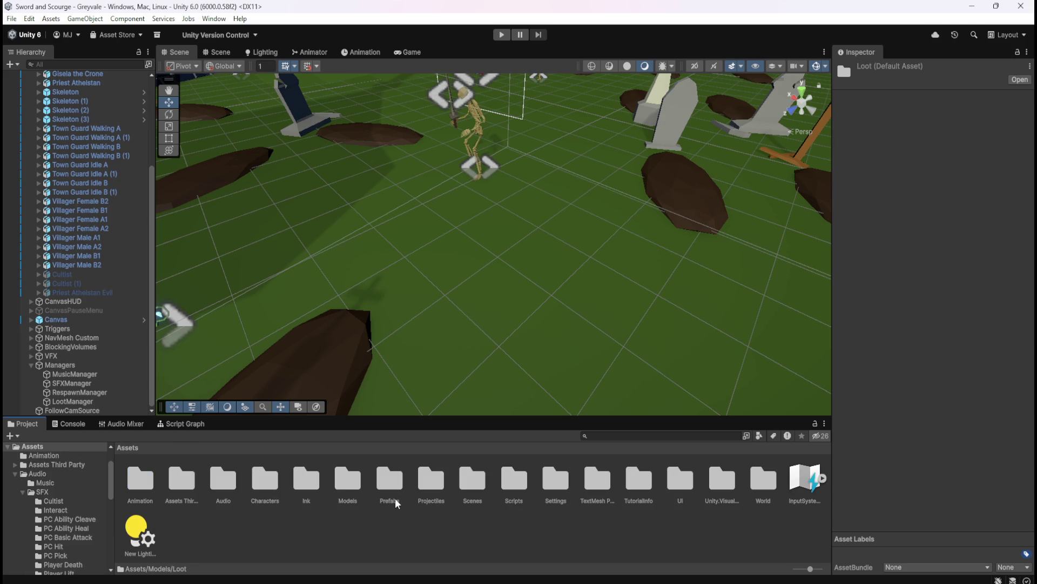
double_click(347, 480)
double_click(142, 479)
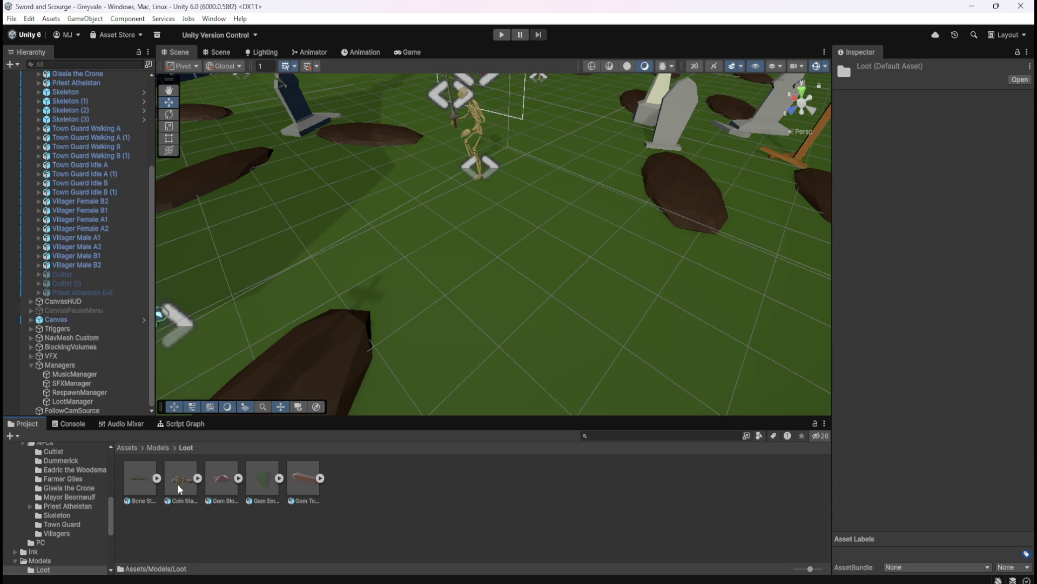
- Drop the Coin Stack model into the graveyard, save the scene, and start Play mode
mouse_move(177, 484)
left_mouse_down()
mouse_move(576, 236)
mouse_move(553, 231)
left_mouse_up()
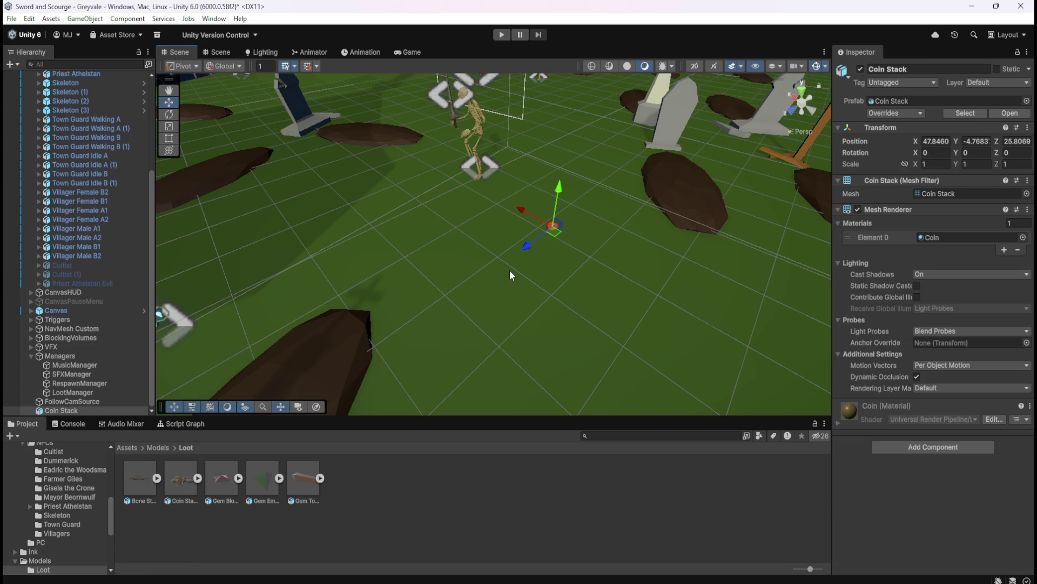
key("ctrl+s")
key("ctrl+p")
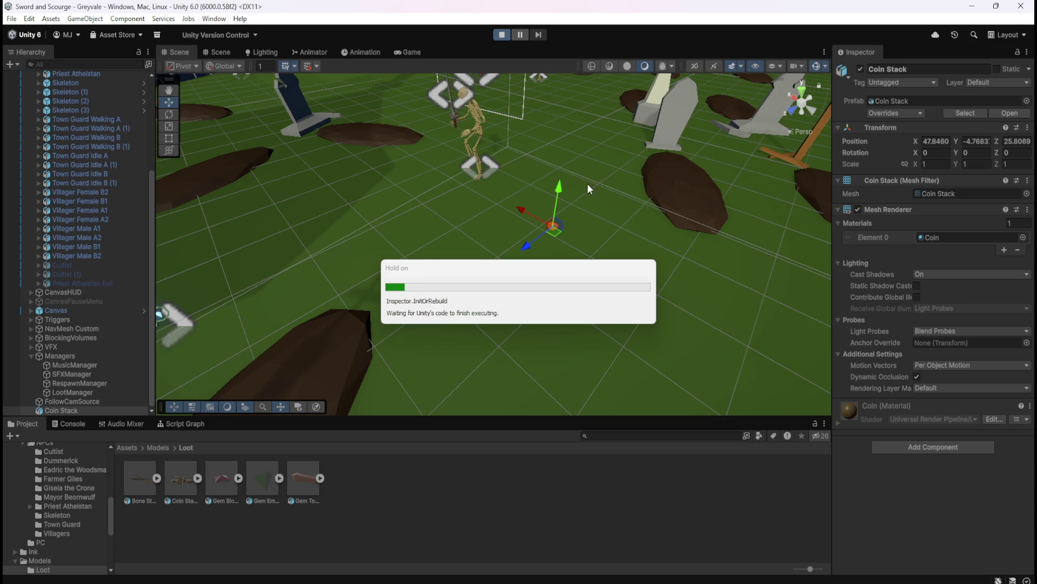
- Run the character through the village and dead trees into the graveyard and fight the skeletons
key("w")
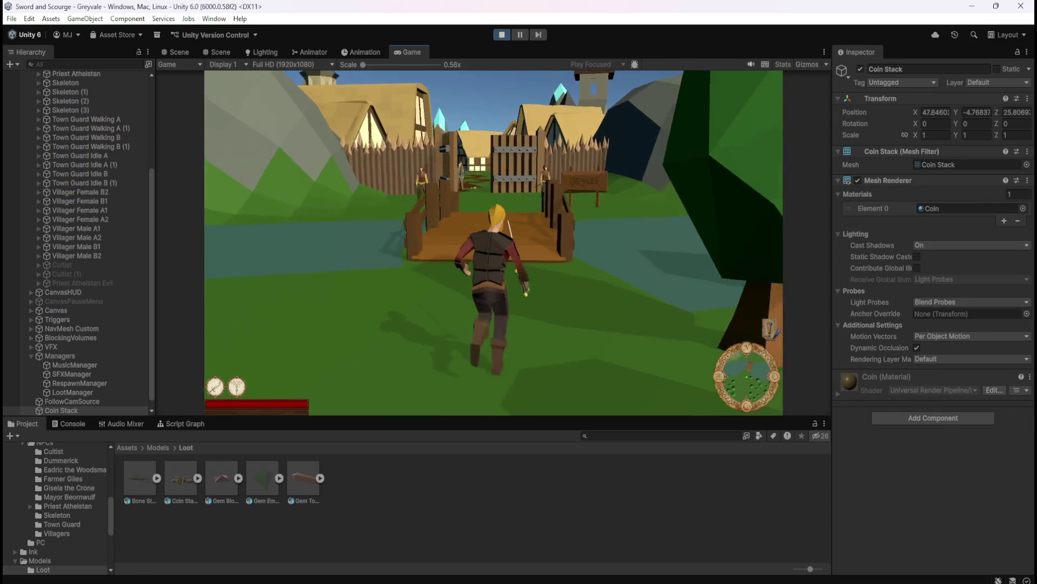
key("w")
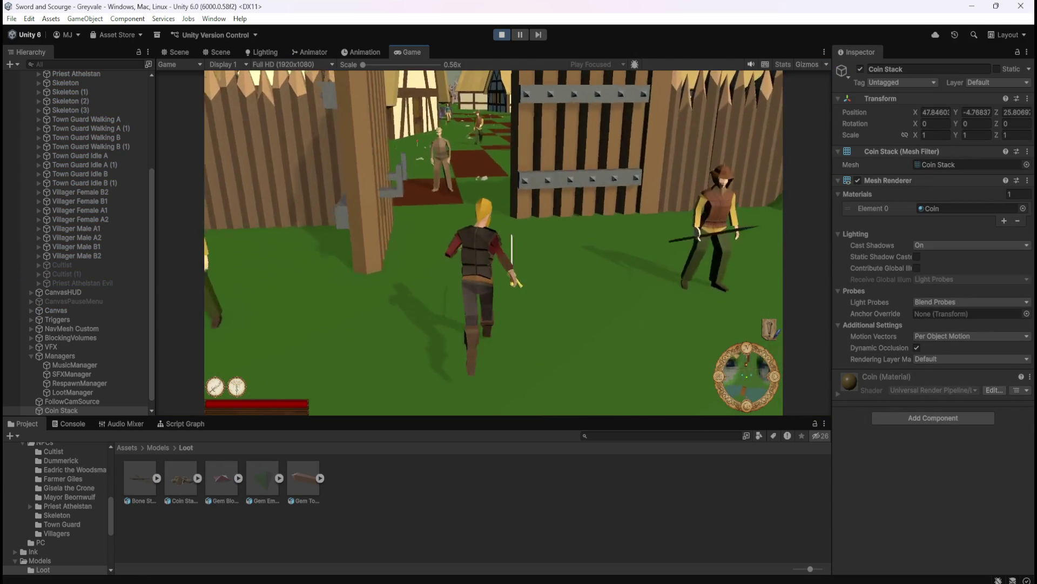
key("w")
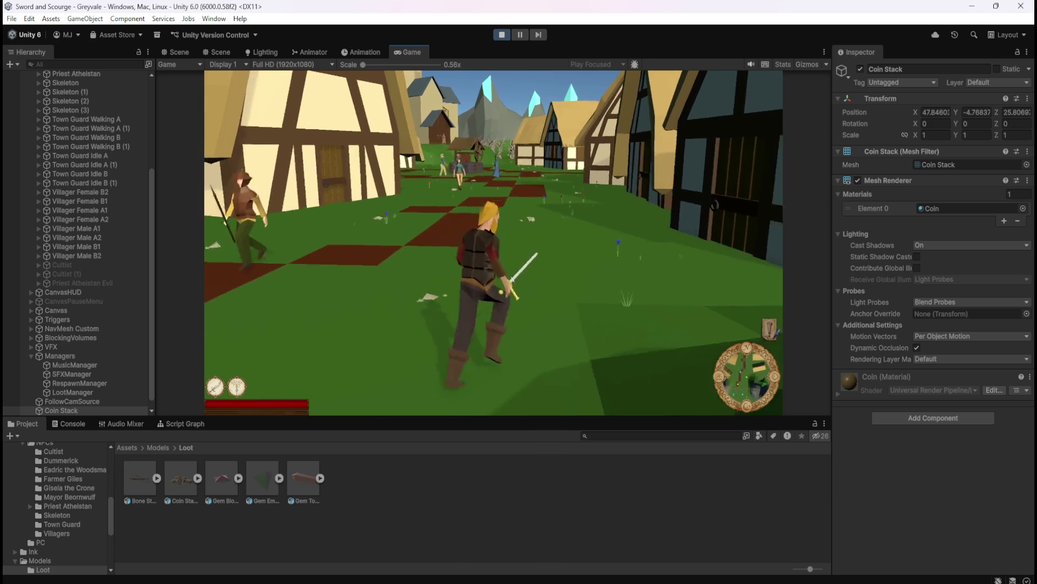
key("w")
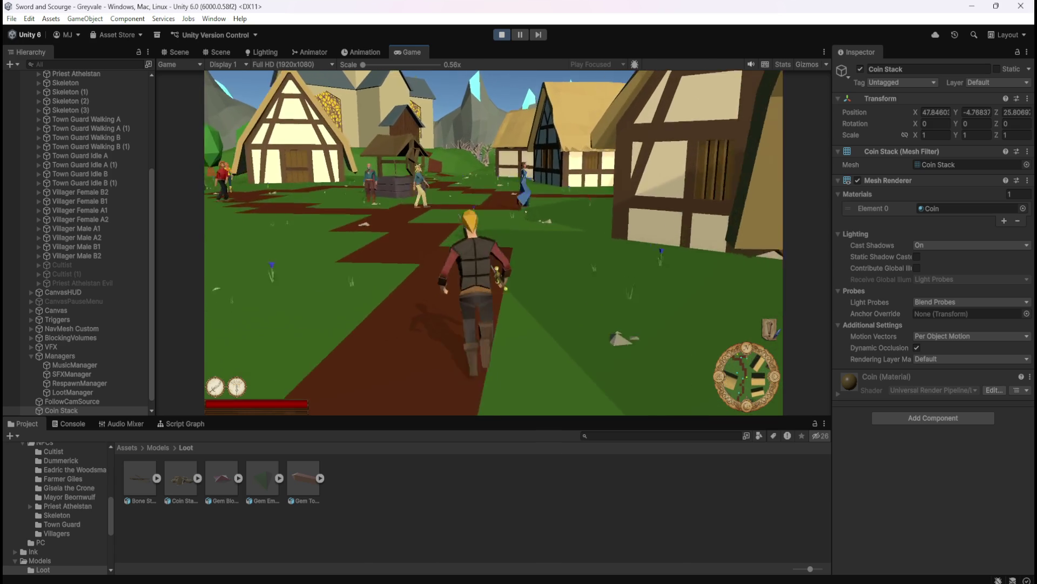
key("w")
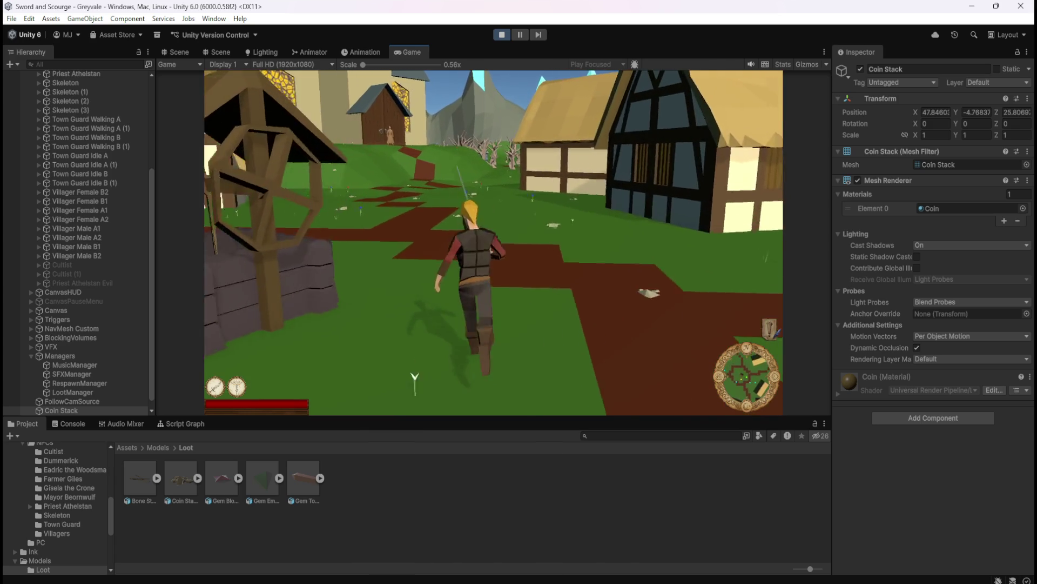
key("w")
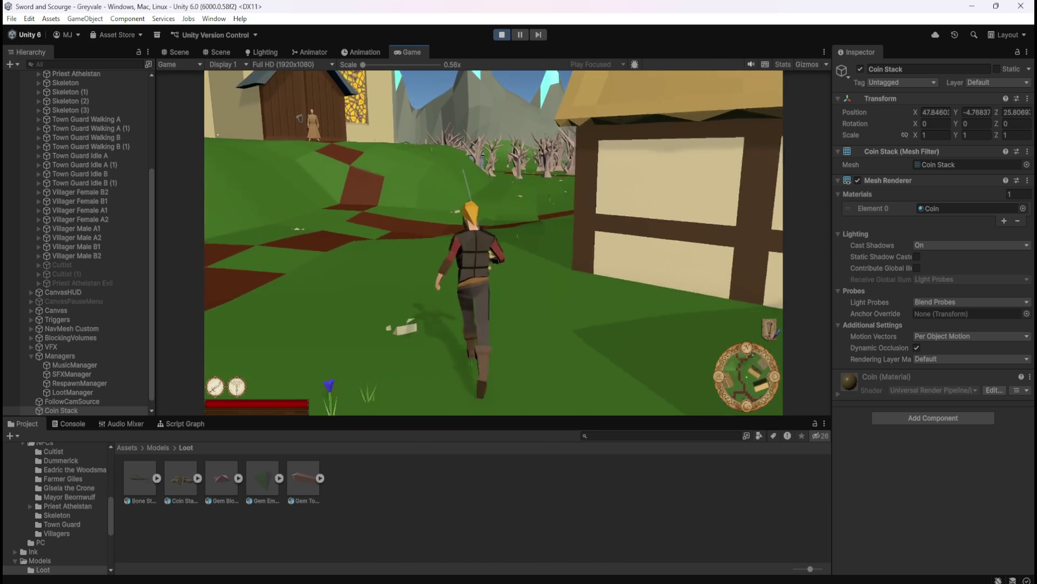
key("w")
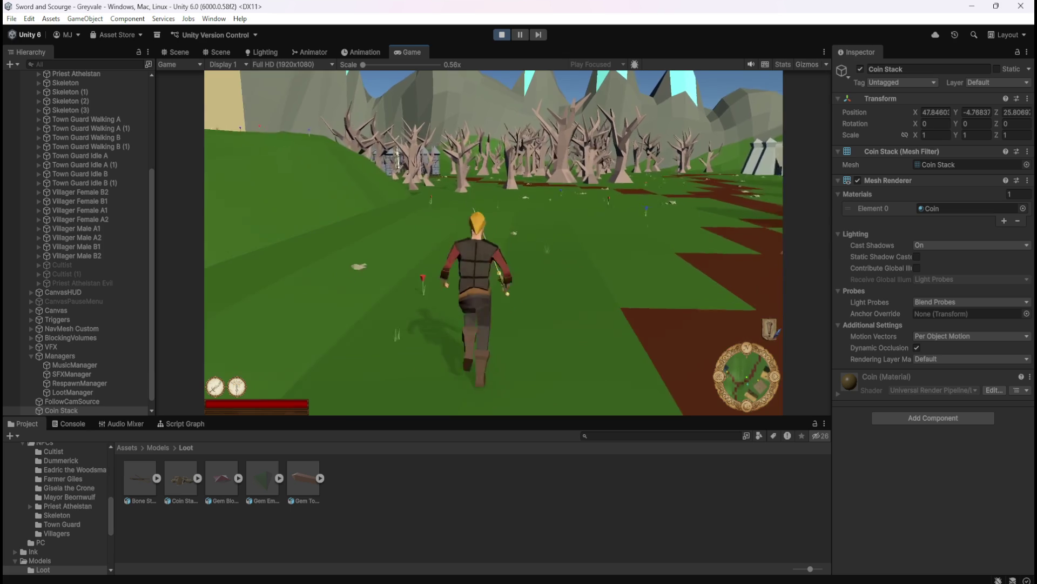
key("w")
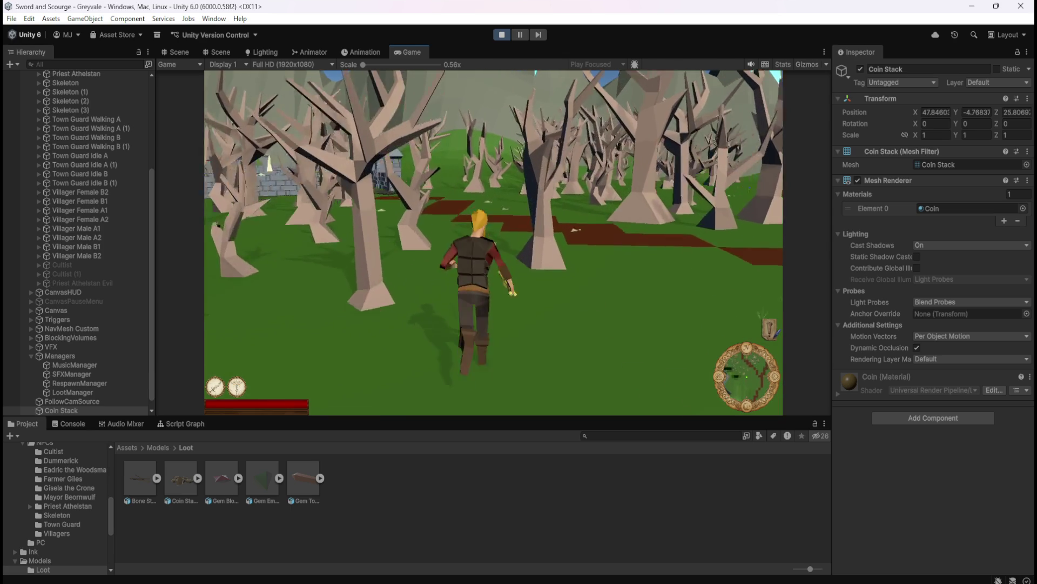
key("w")
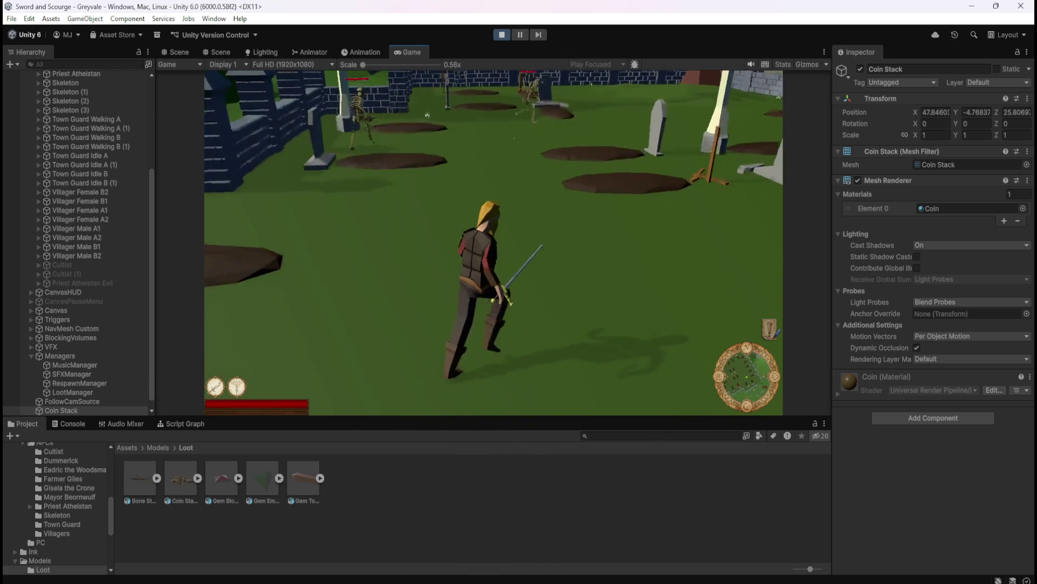
key("w")
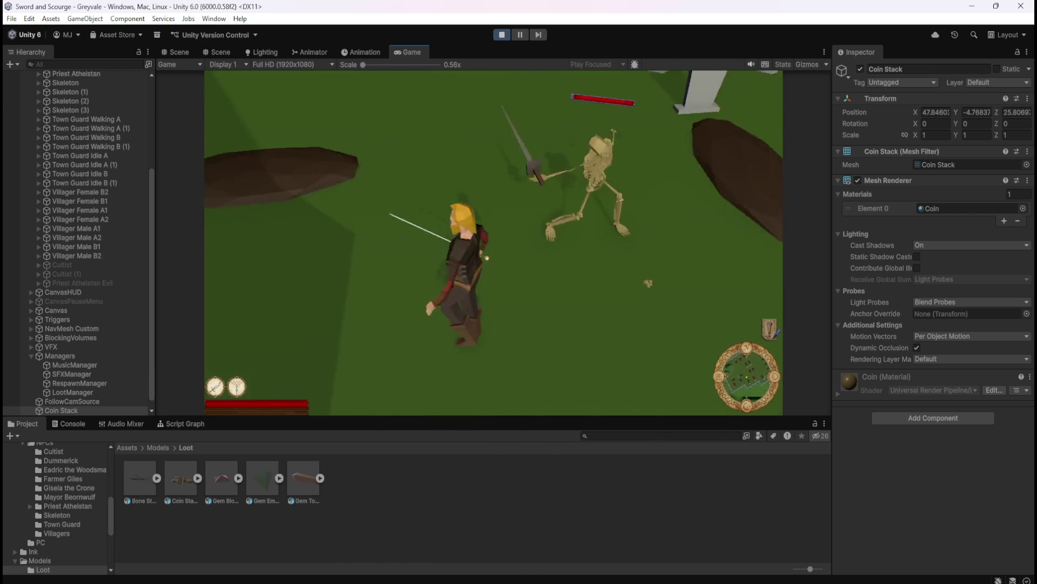
key("s")
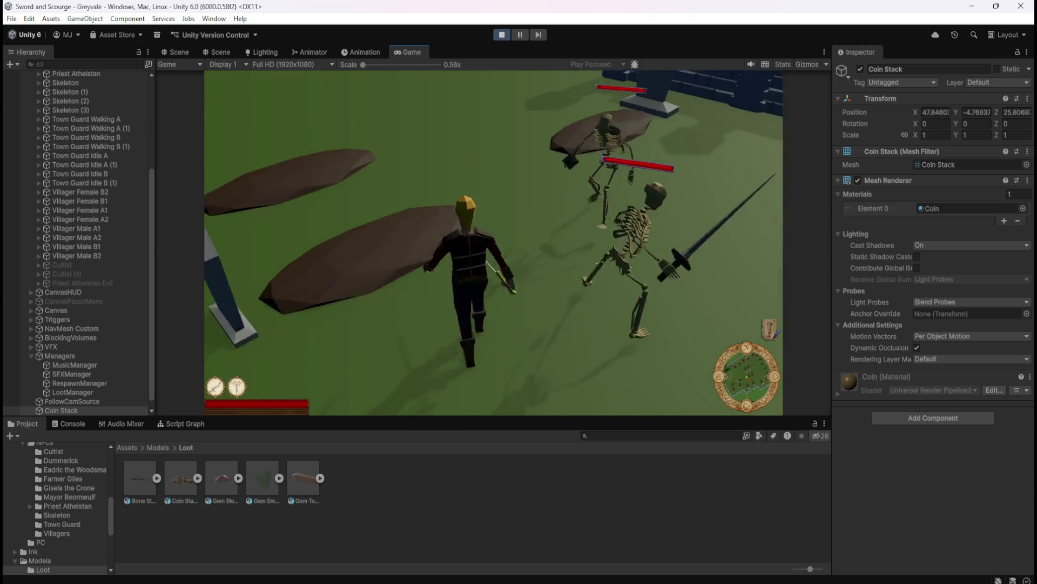
key("w")
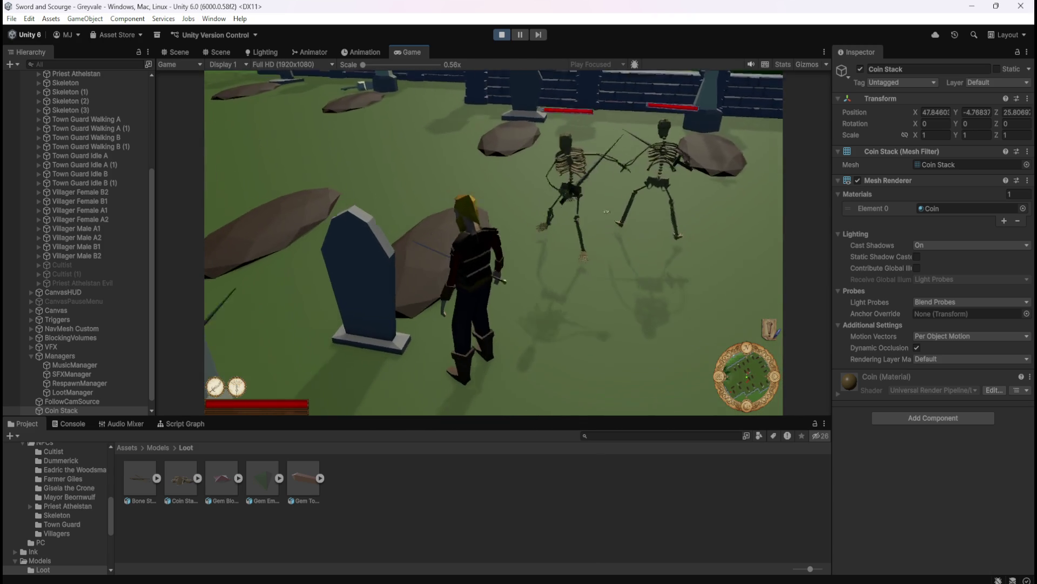
key("w")
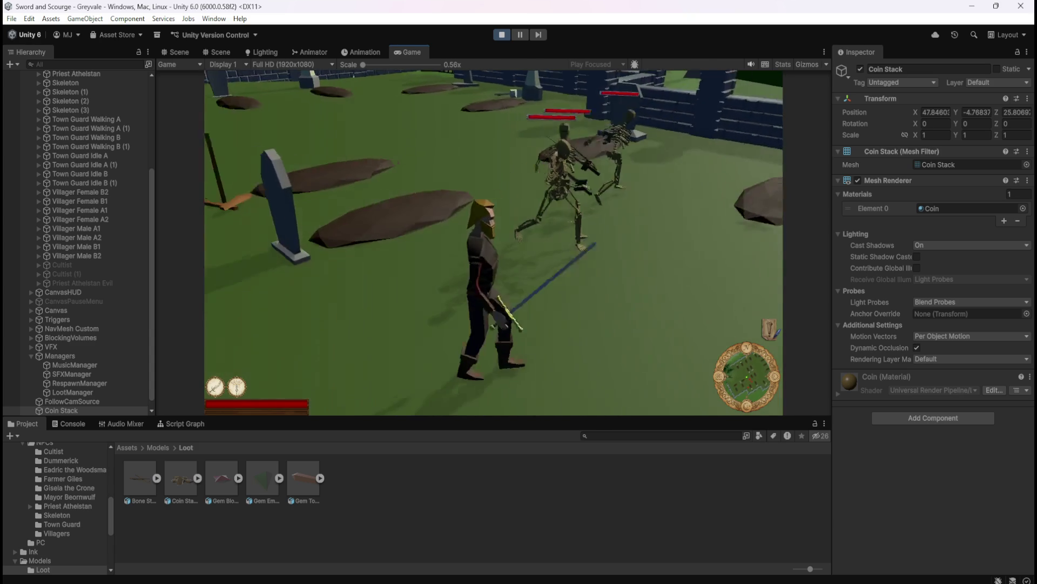
- Pause and stop the play test, delete the Coin Stack object, and switch over to Blender
key("Escape")
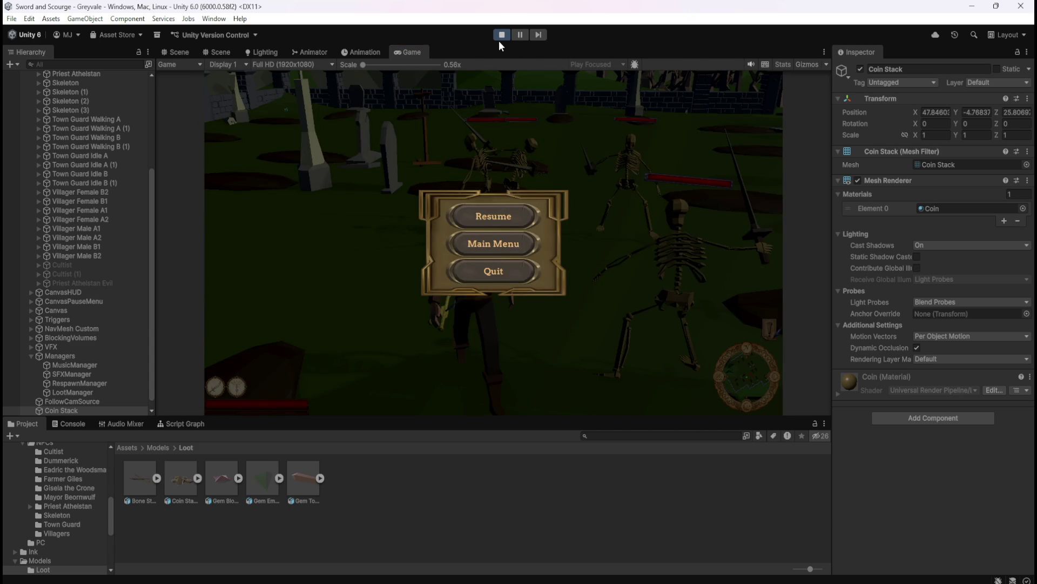
left_click(501, 36)
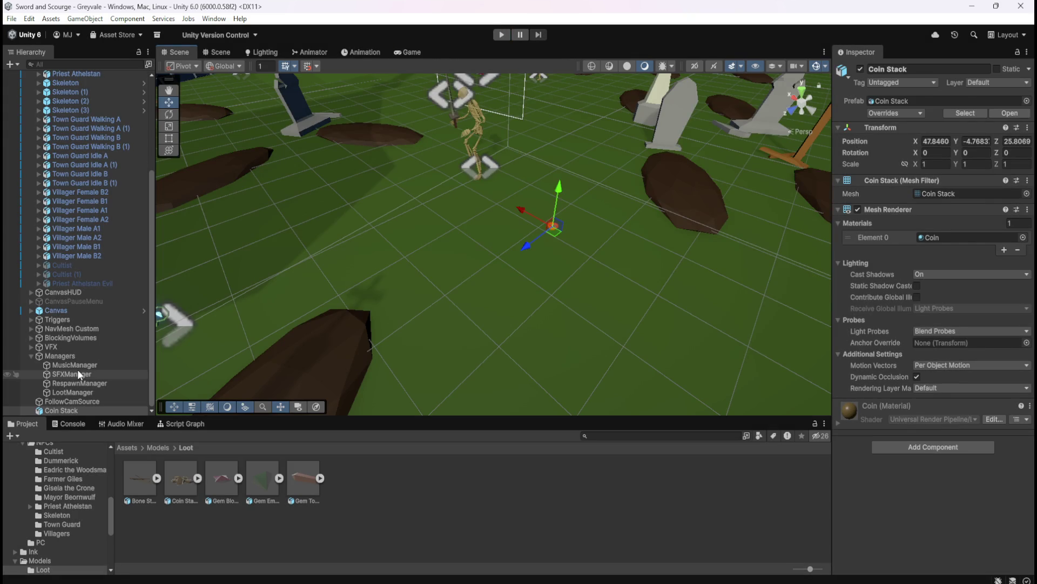
left_click(76, 373)
left_click(69, 409)
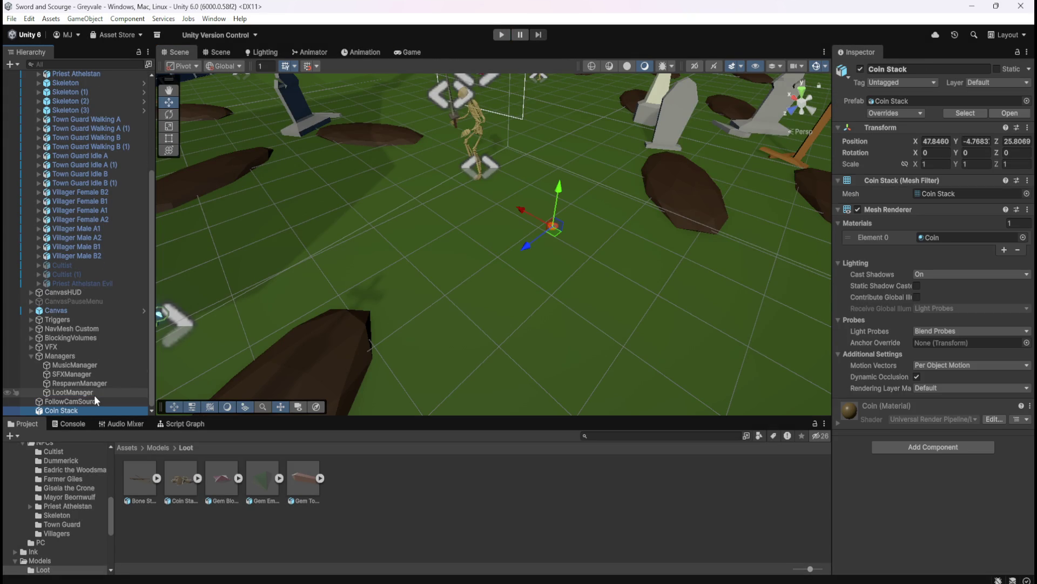
key("Delete")
scroll(63, 358, "up", 5)
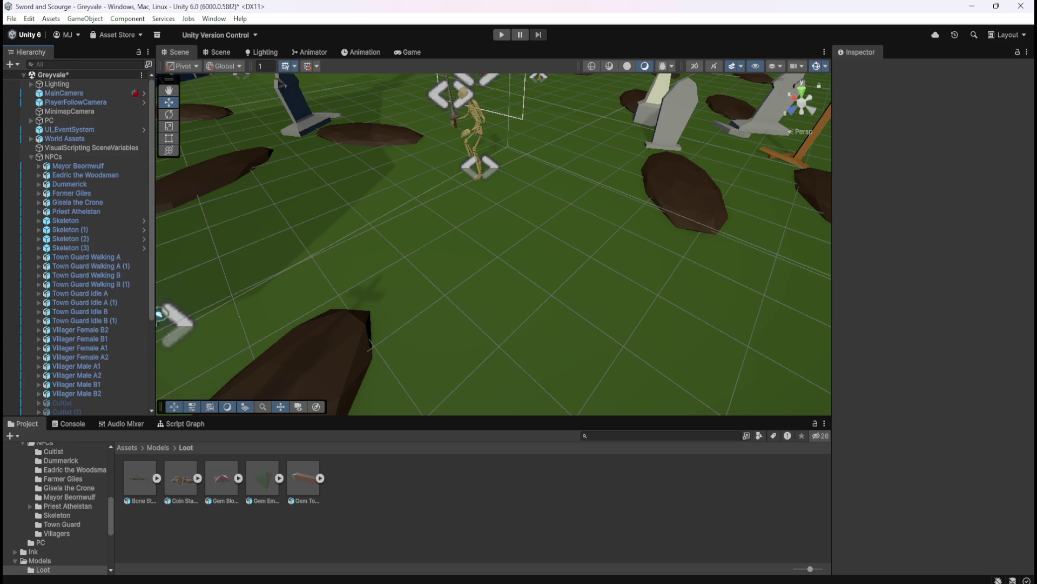
key("alt+Tab")
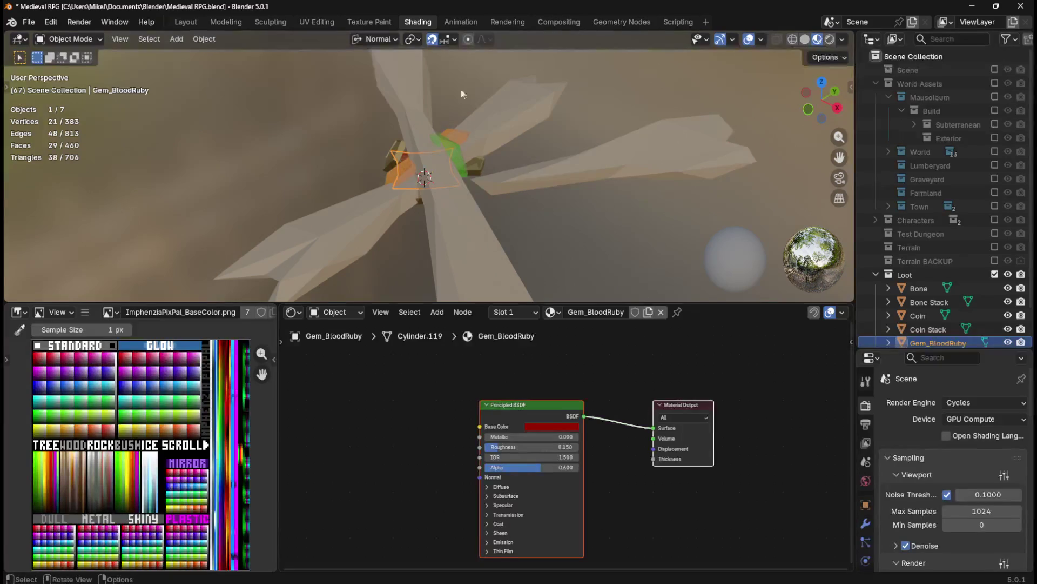